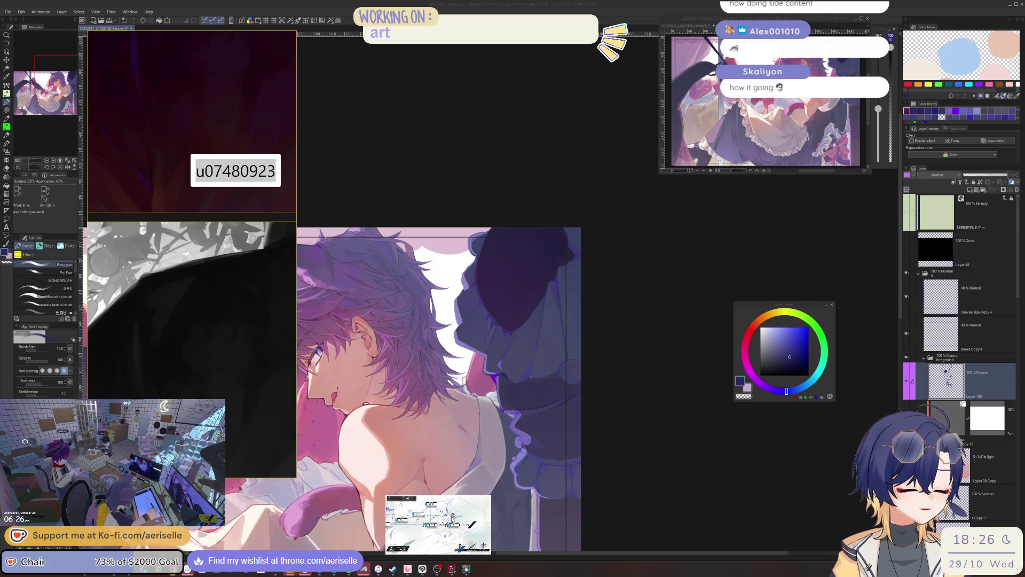
Step: Zoom in and rotate the view onto the dark bow beside the boy's collar
click(614, 389)
scroll(615, 389, up, 3)
key(o)
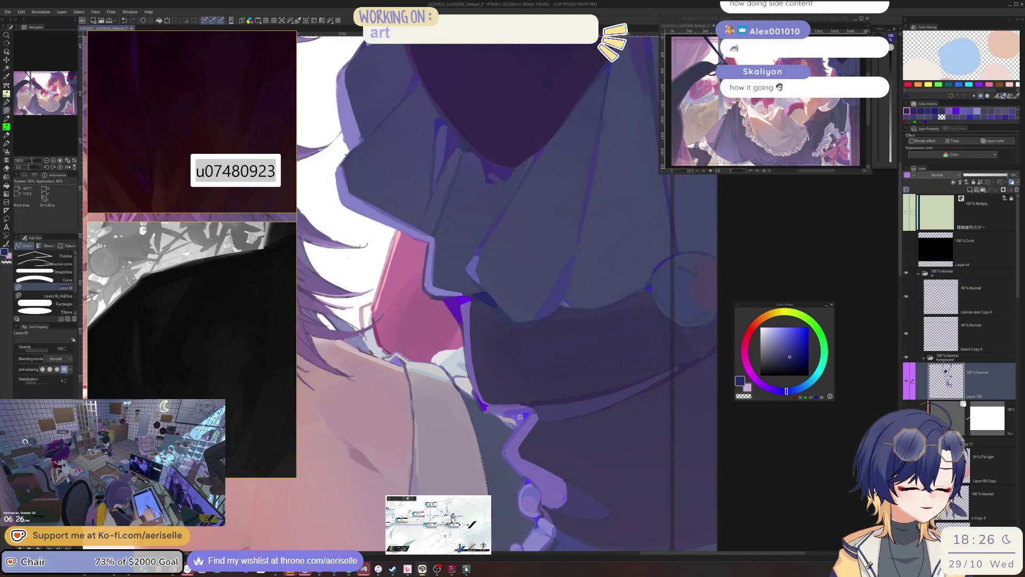
key(e)
key(minus)
key(minus)
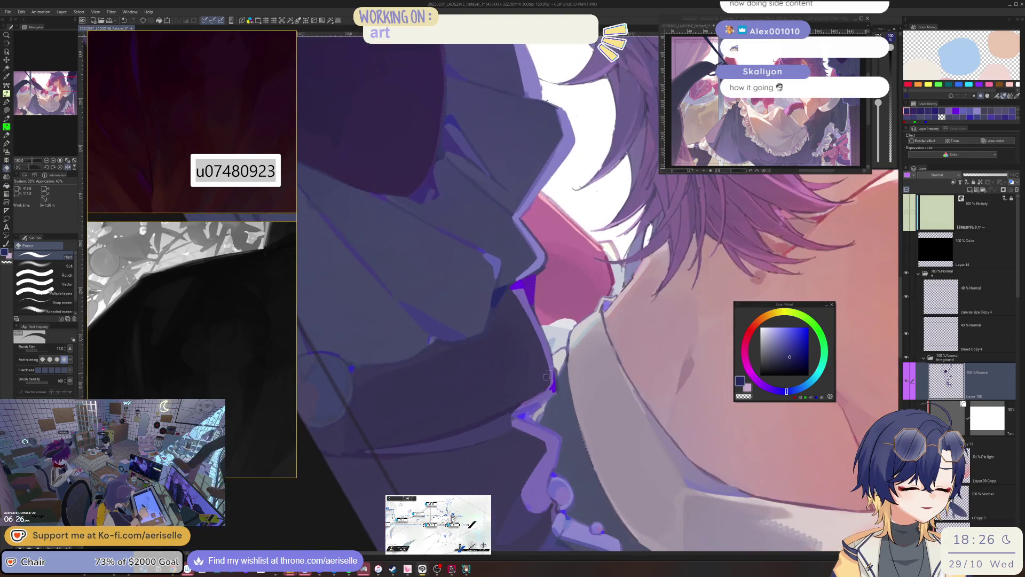
scroll(522, 415, up, 1)
key(u)
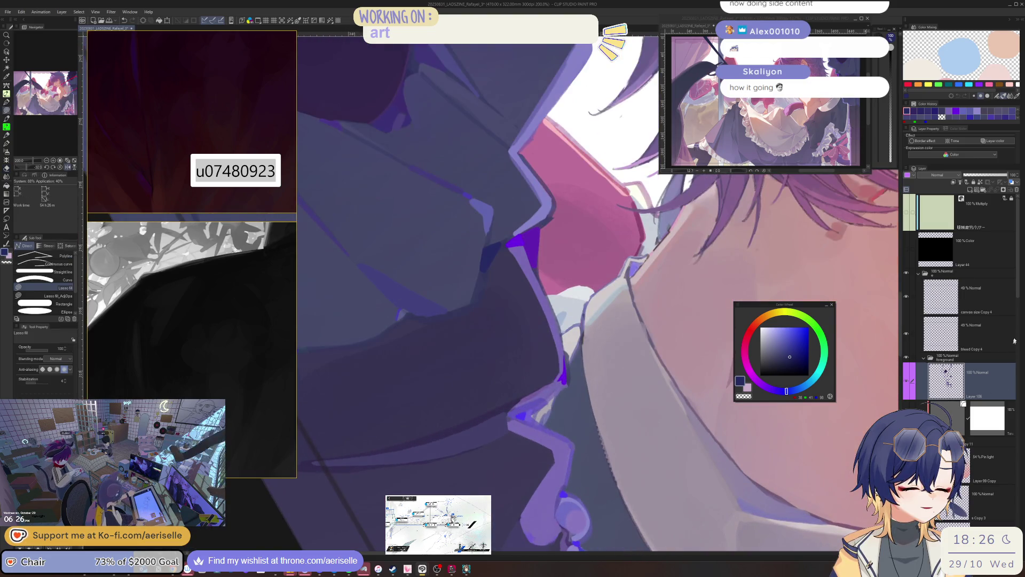
scroll(1021, 278, down, 4)
click(982, 404)
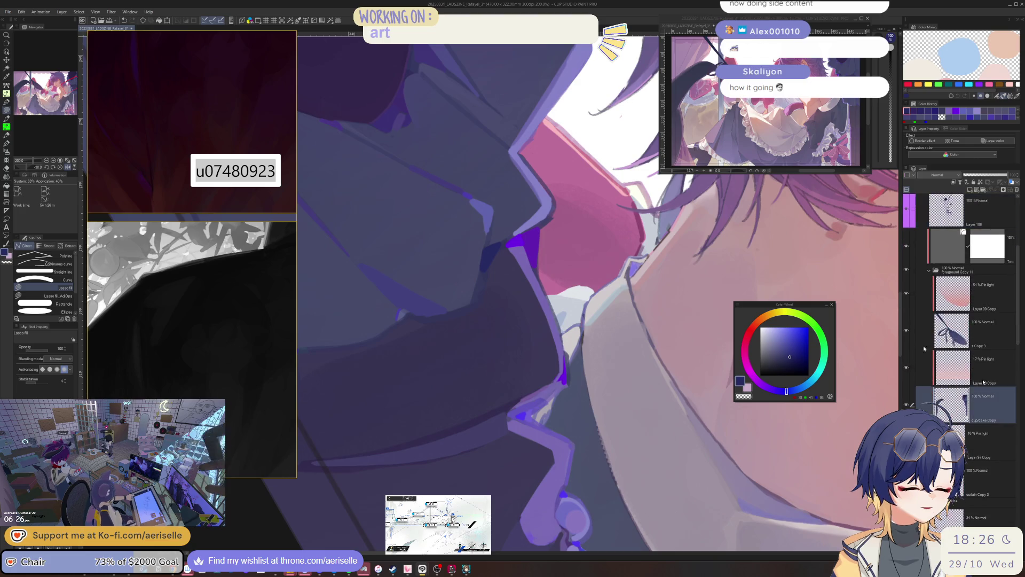
key(e)
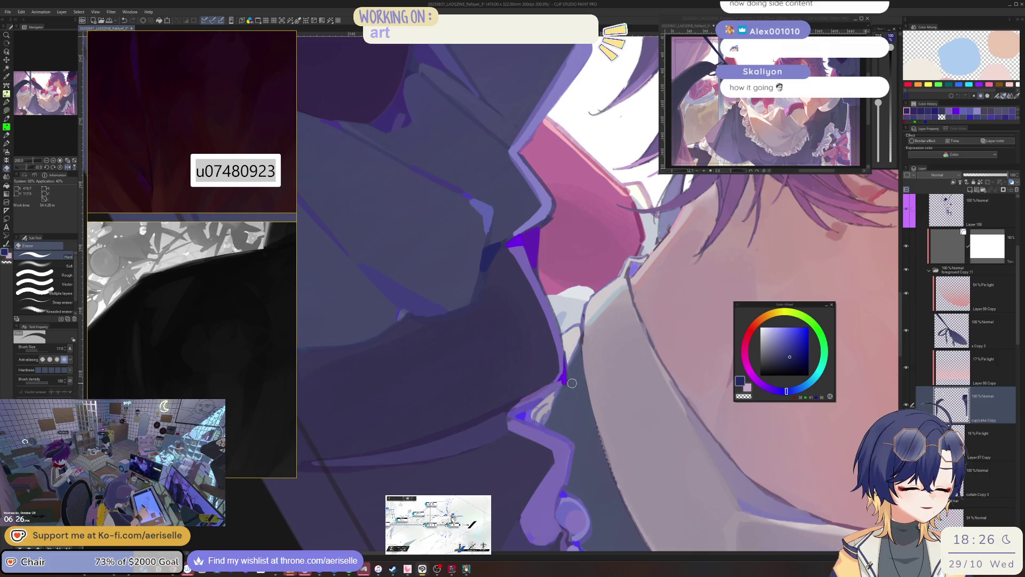
drag(569, 347, 465, 467)
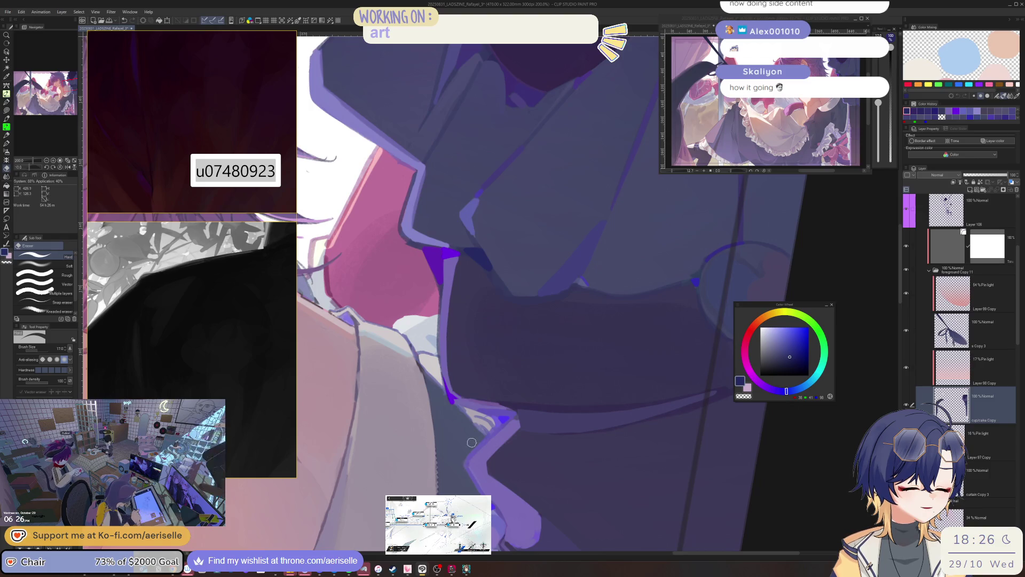
key(p)
Step: Select Layer 106 and eyedrop the bow's muted purple with a smaller pen brush
ctrl+shift+click(501, 421)
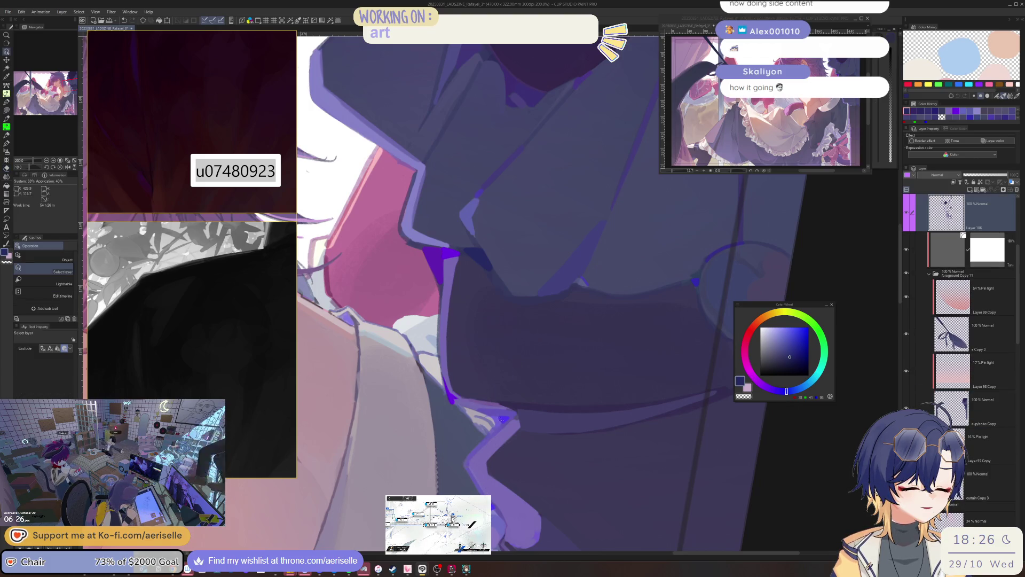
alt+click(502, 421)
key(bracketleft)
key(bracketleft)
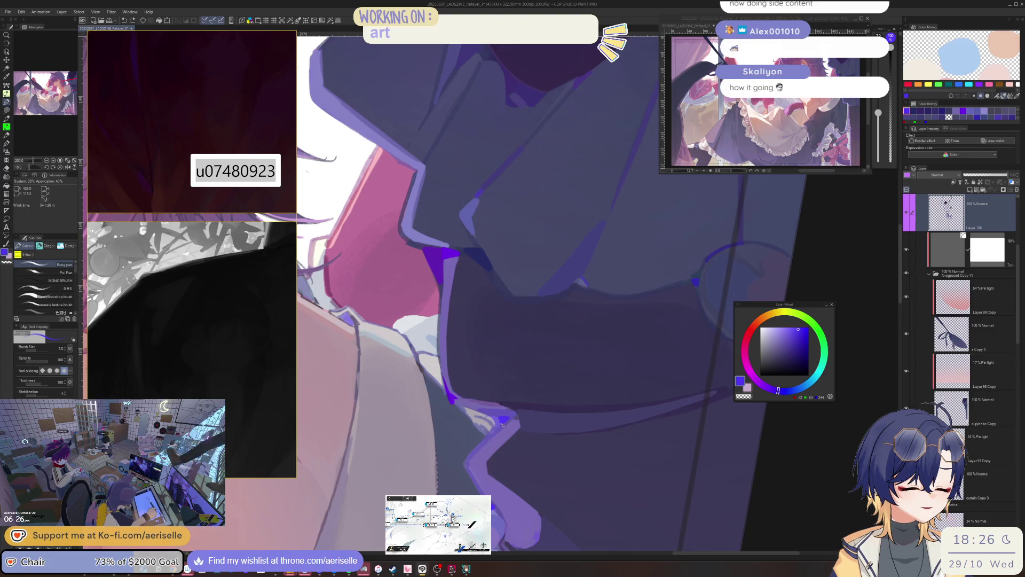
scroll(507, 420, down, 5)
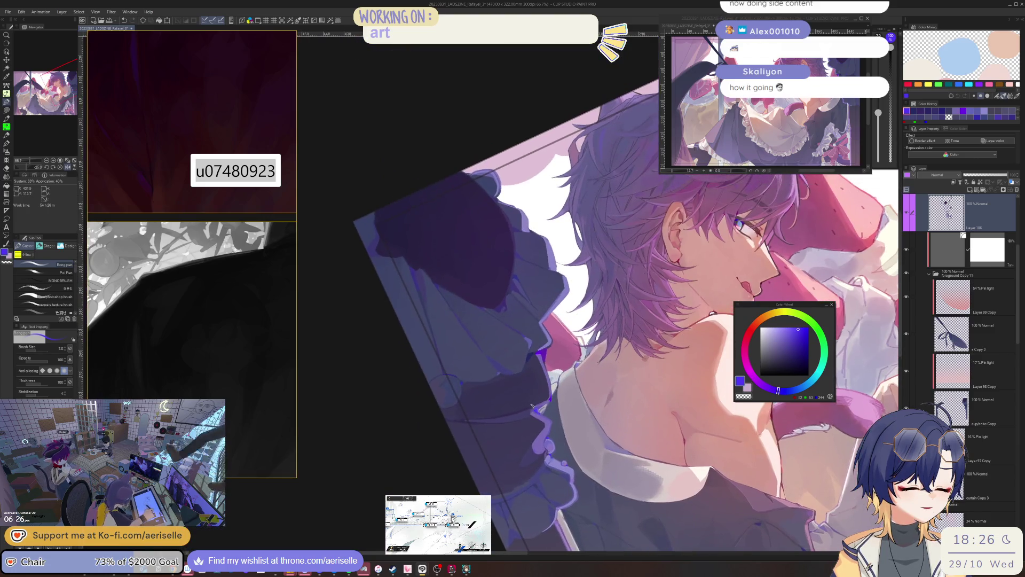
scroll(532, 442, up, 6)
key(bracketright)
alt+click(535, 426)
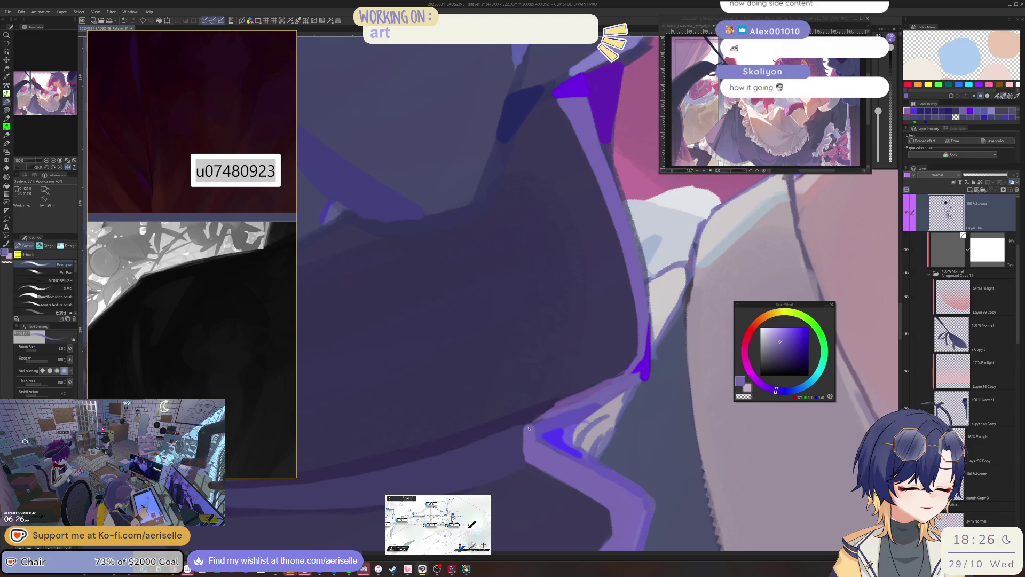
key(bracketleft)
key(bracketleft)
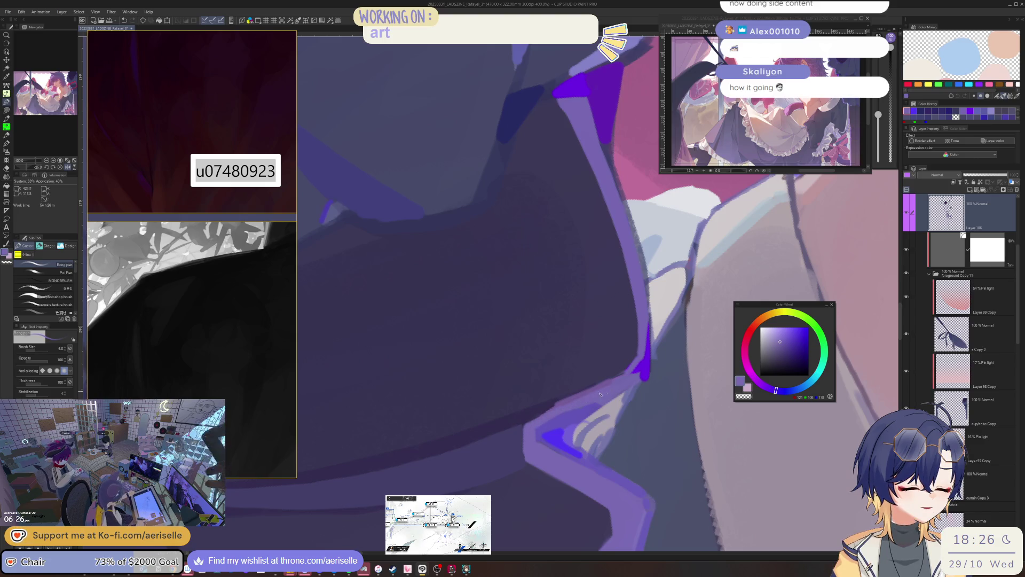
Step: Repaint the lavender rim highlight along the bow edge, resampling lighter purples
mouse_move(602, 396)
mouse_down()
mouse_move(534, 430)
mouse_move(606, 403)
mouse_up()
scroll(607, 403, down, 4)
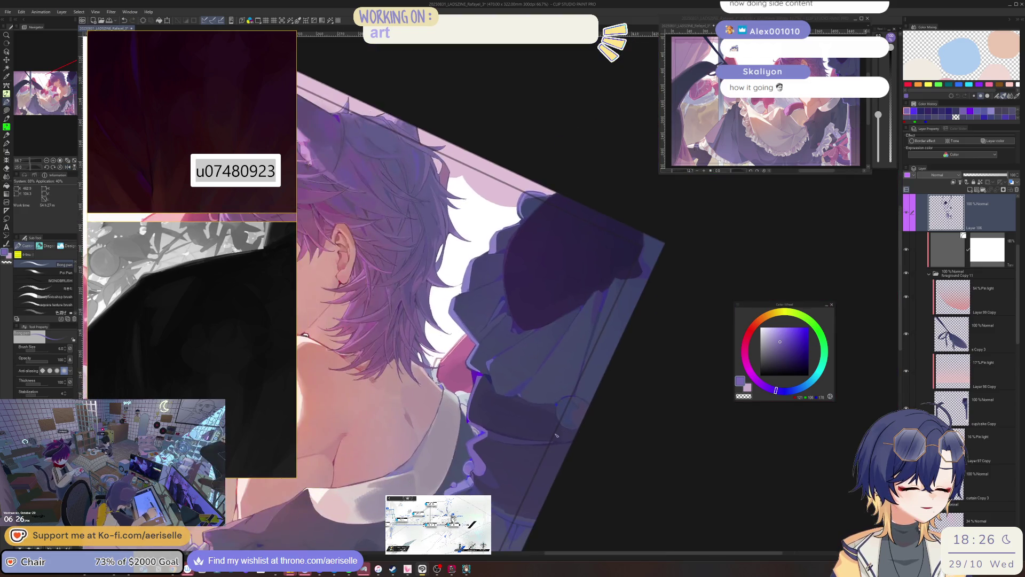
key(bracketright)
key(bracketleft)
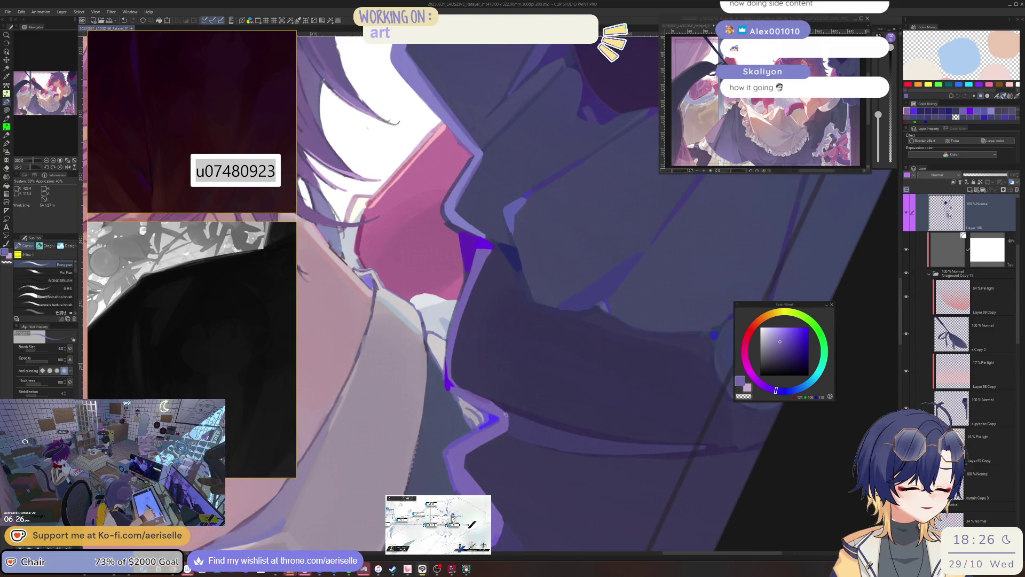
scroll(492, 403, down, 2)
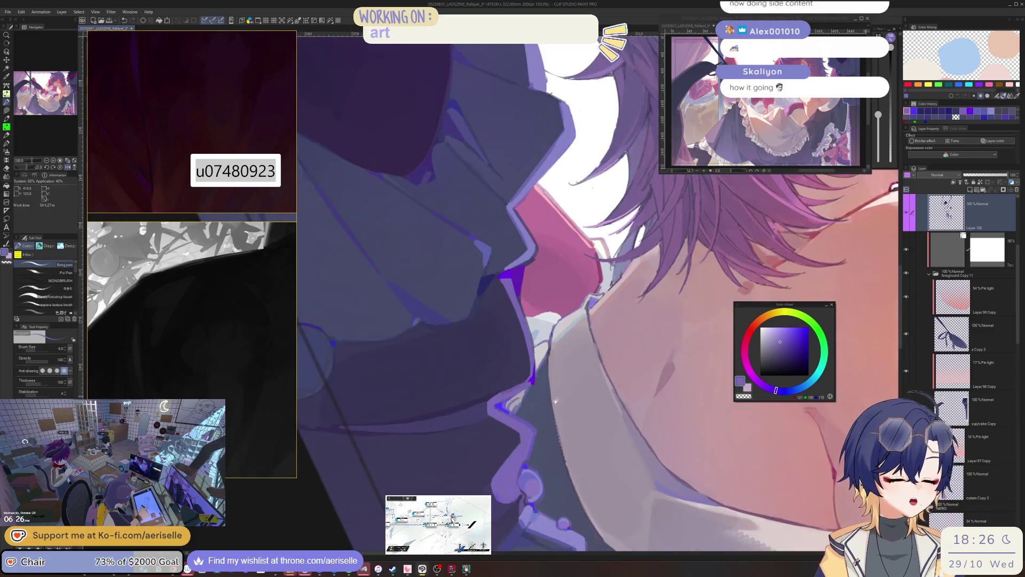
scroll(553, 408, up, 1)
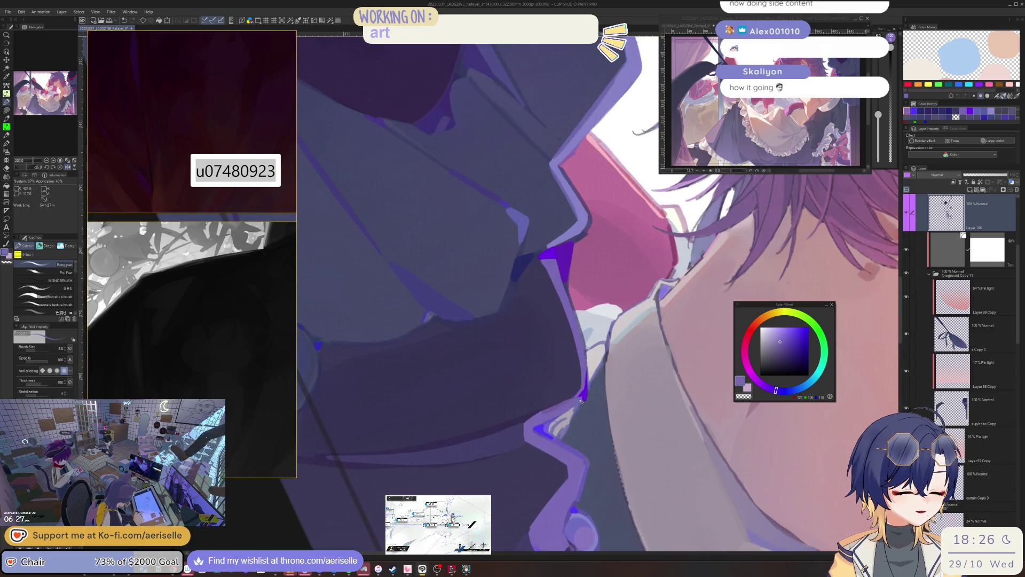
alt+click(580, 401)
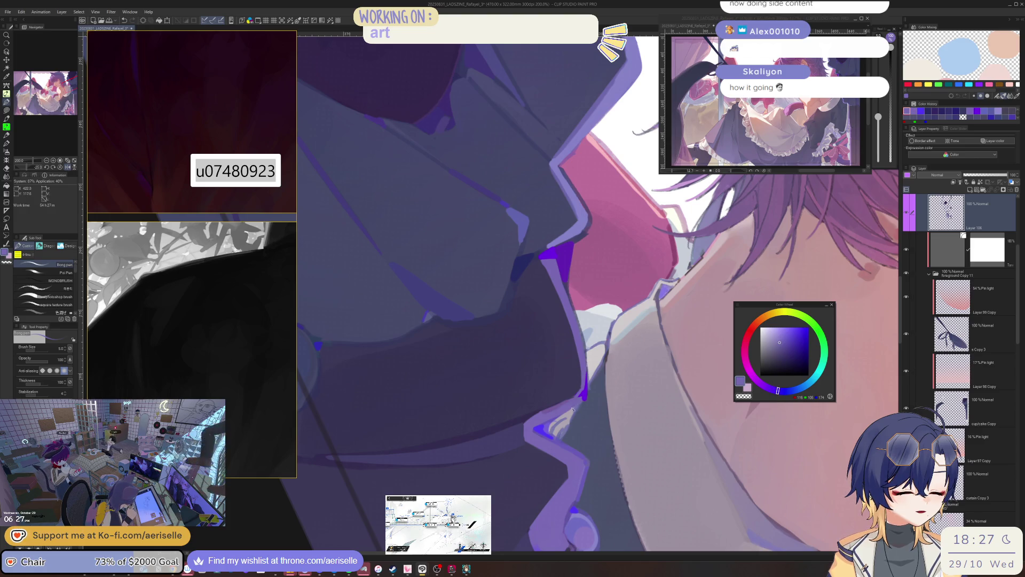
key(e)
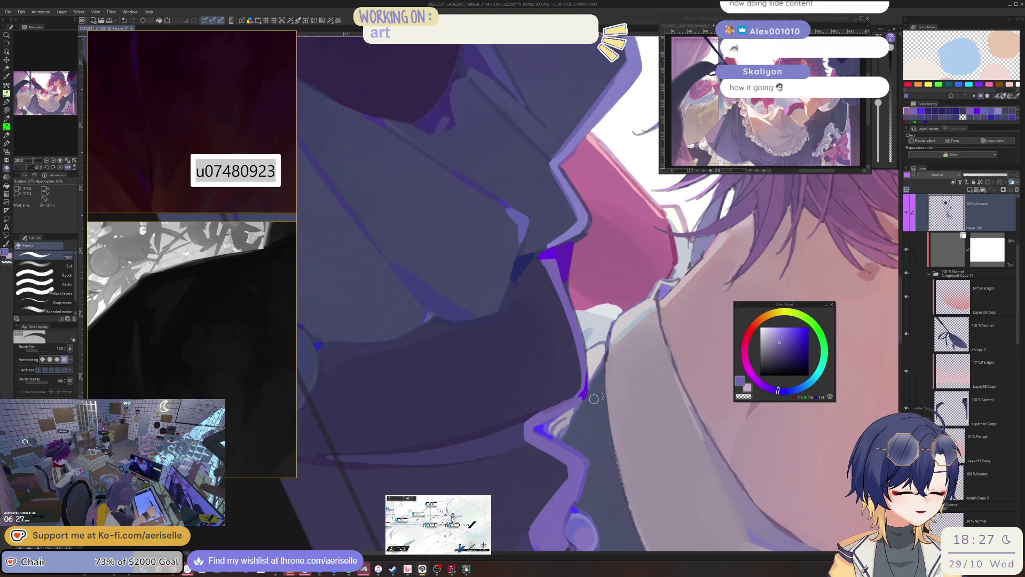
alt+click(536, 430)
key(p)
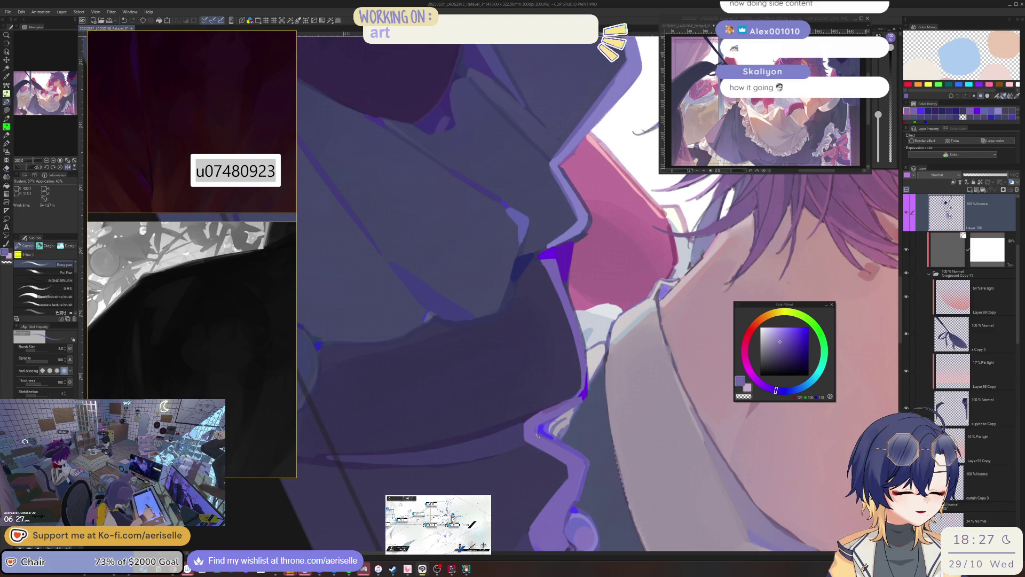
scroll(545, 420, down, 3)
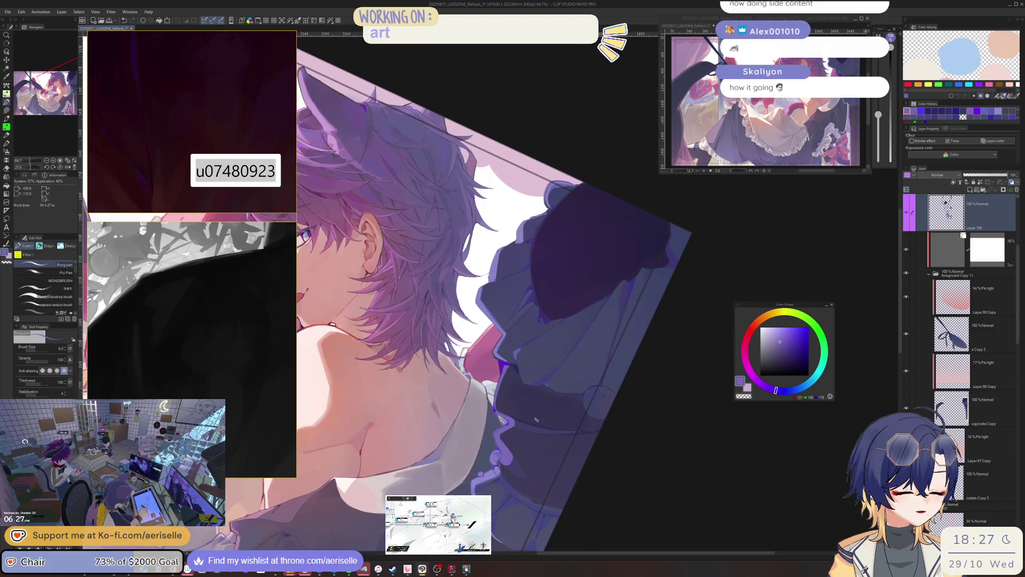
Step: Eyedrop the bow's darker purples and shift the colour toward a bluer purple
scroll(537, 420, up, 3)
alt+click(531, 425)
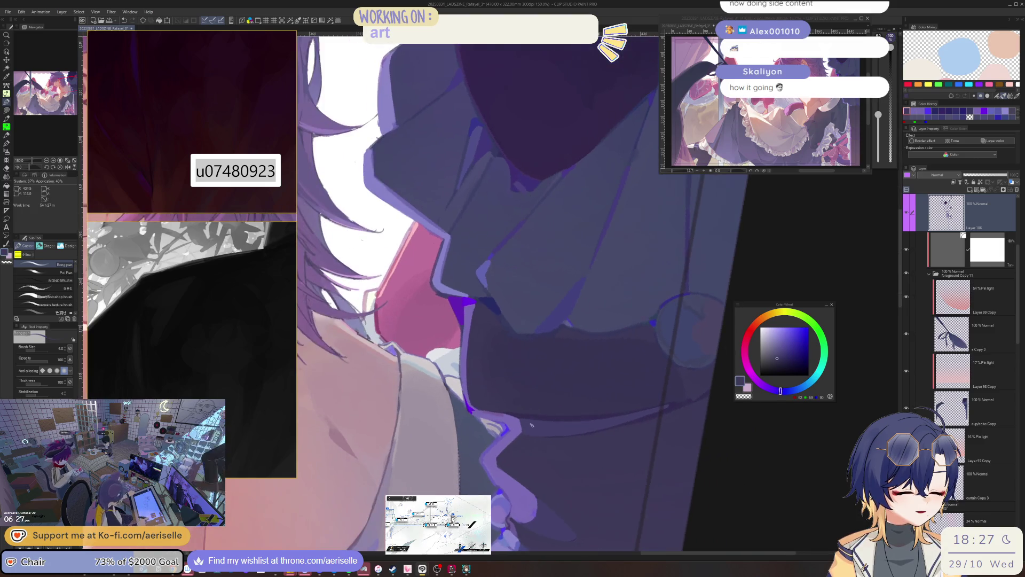
alt+click(529, 423)
key(bracketleft)
scroll(528, 421, up, 5)
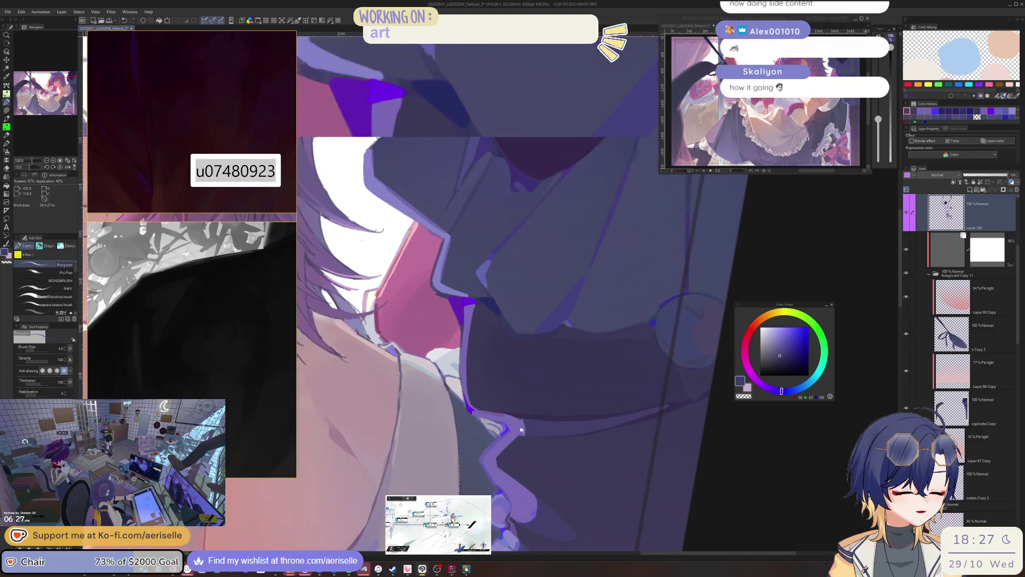
alt+click(544, 423)
alt+click(543, 423)
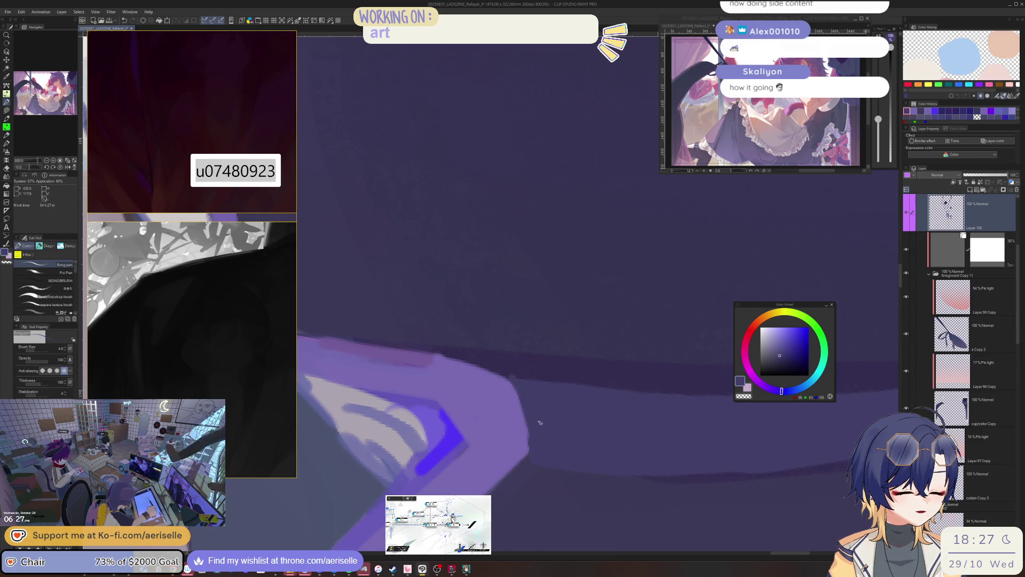
alt+click(544, 420)
alt+click(543, 408)
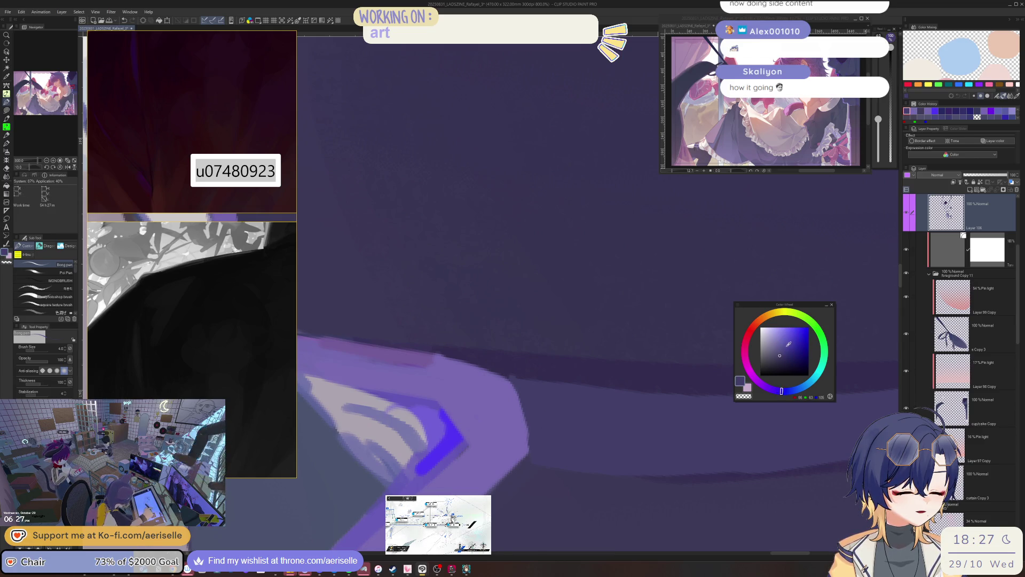
click(786, 345)
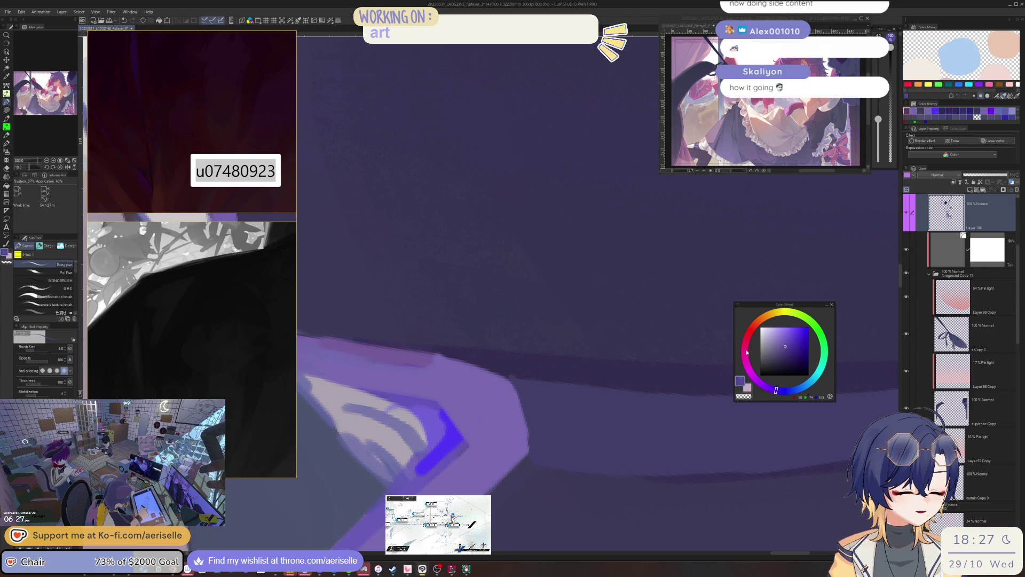
Step: Fine-tune the purple's brightness and mirror the canvas to check the collar shading
scroll(531, 418, down, 7)
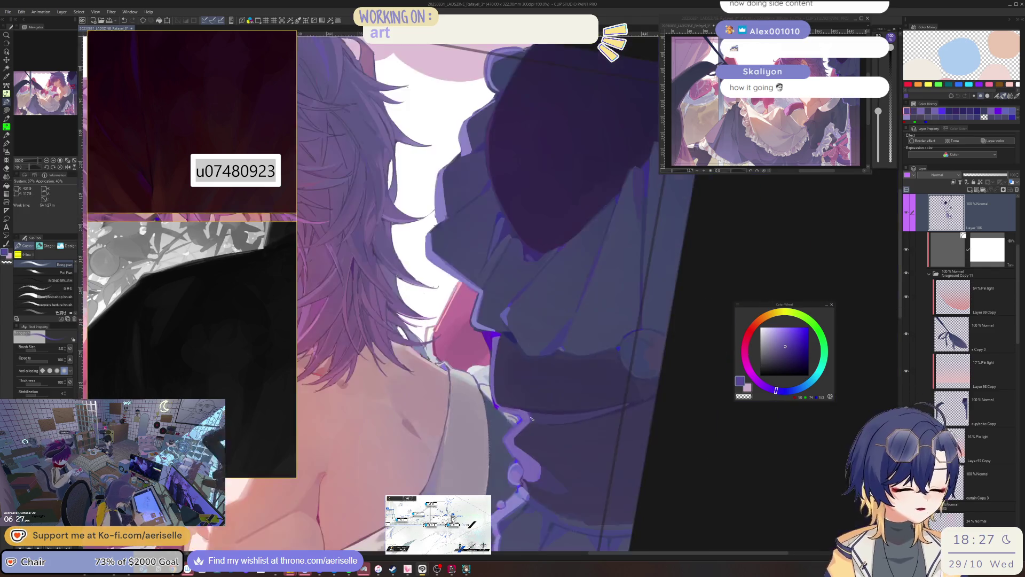
scroll(534, 400, up, 3)
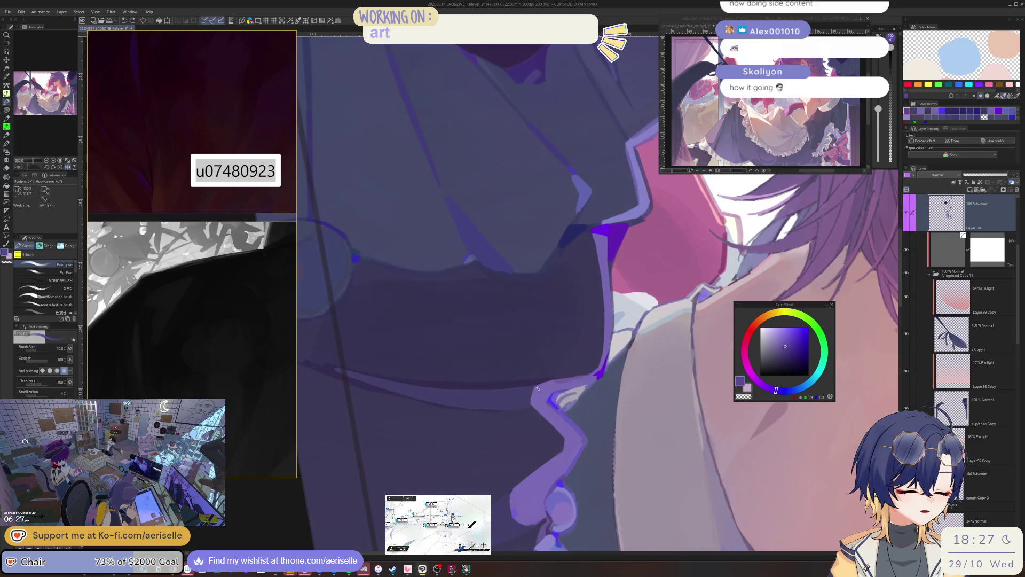
scroll(538, 388, down, 2)
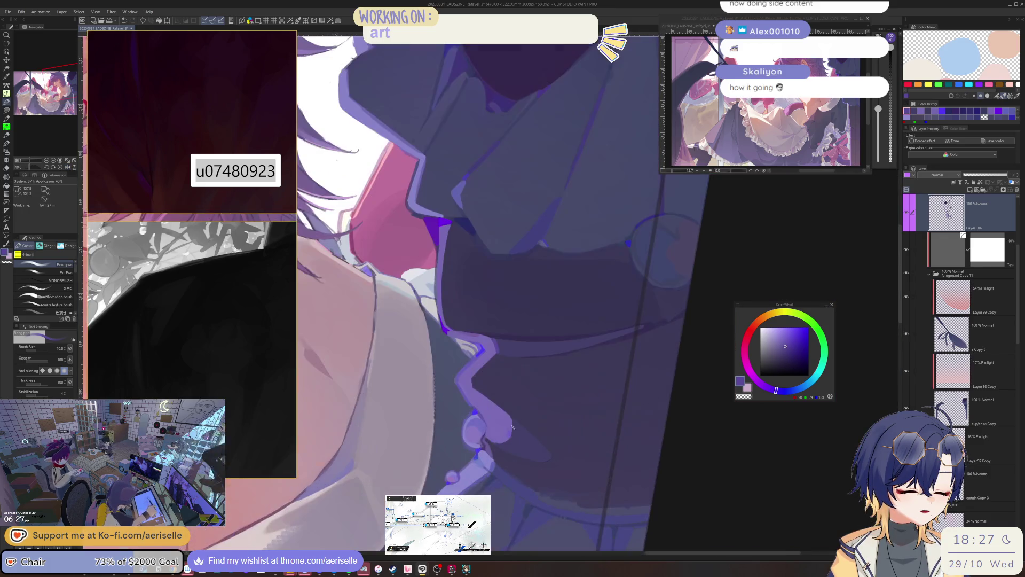
click(786, 336)
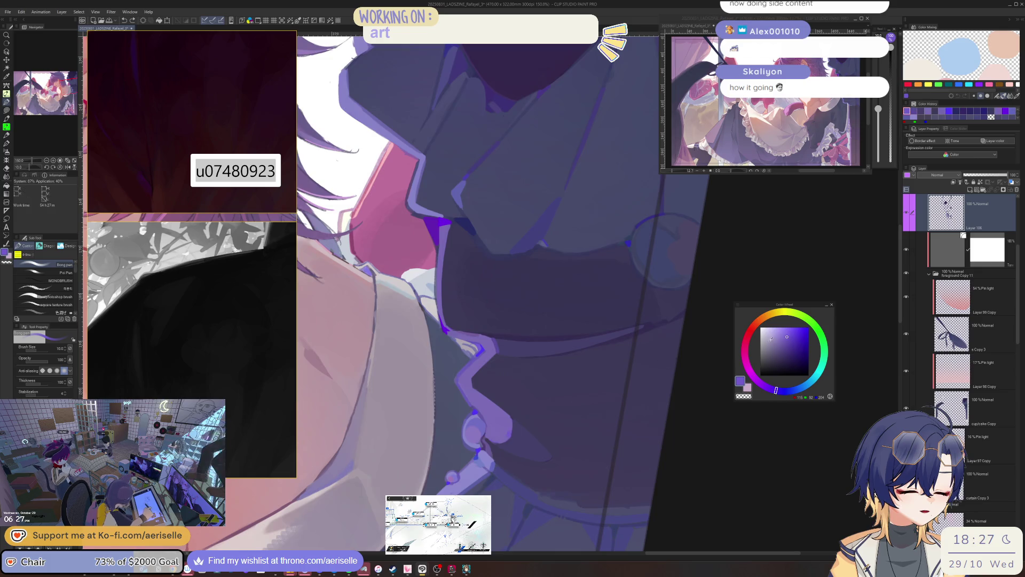
click(790, 337)
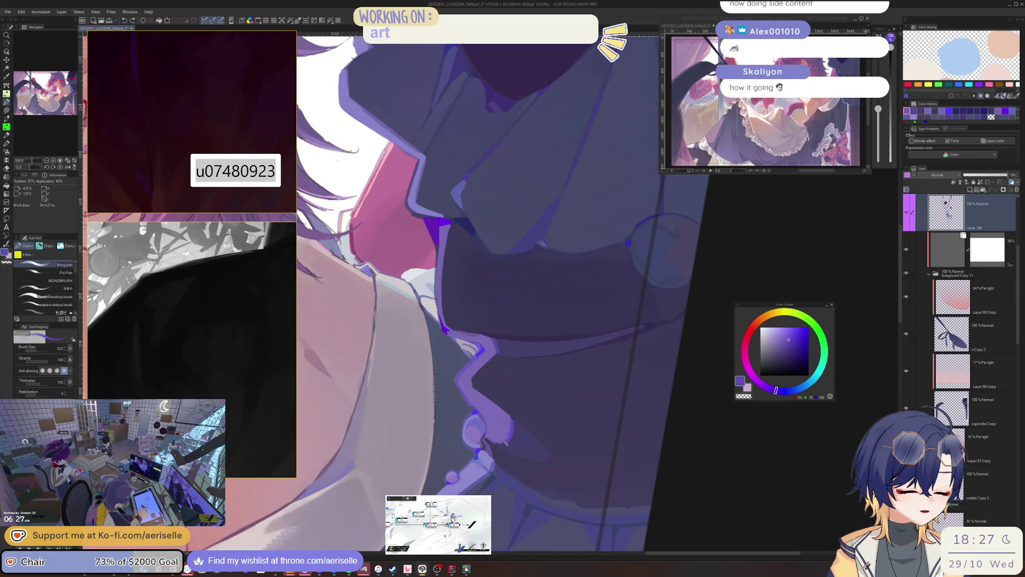
scroll(499, 443, down, 3)
scroll(508, 415, up, 5)
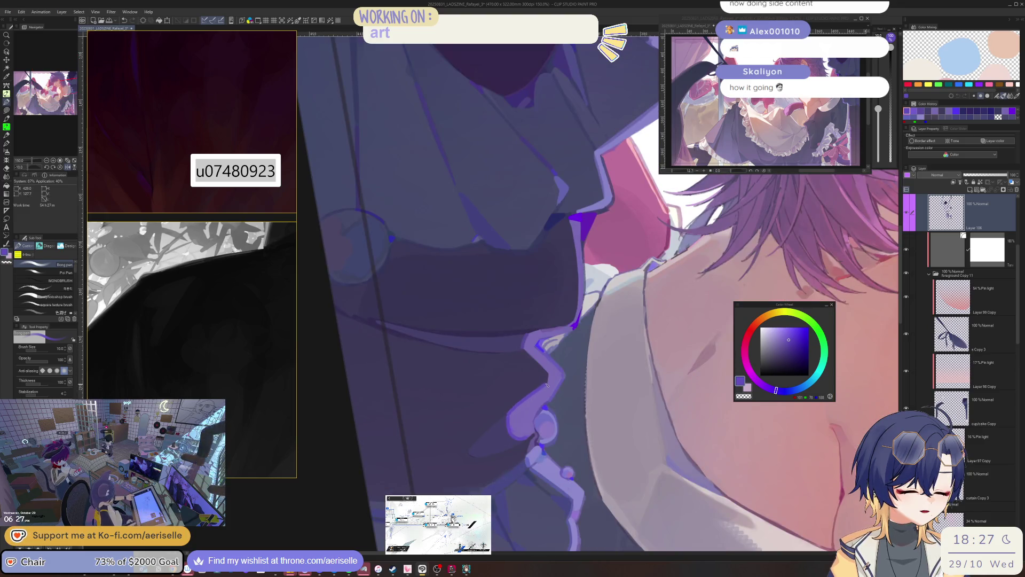
key(h)
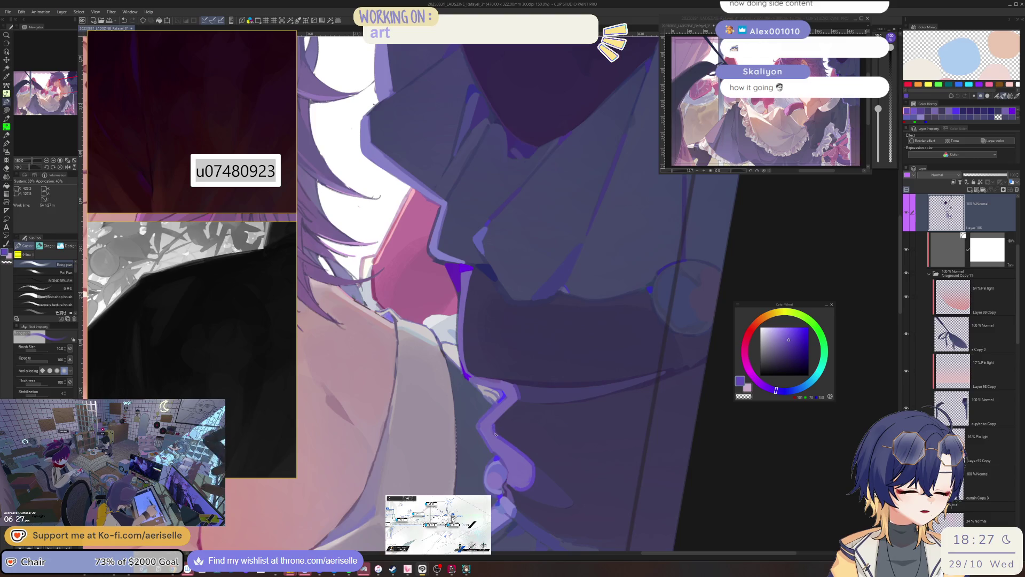
scroll(512, 416, down, 5)
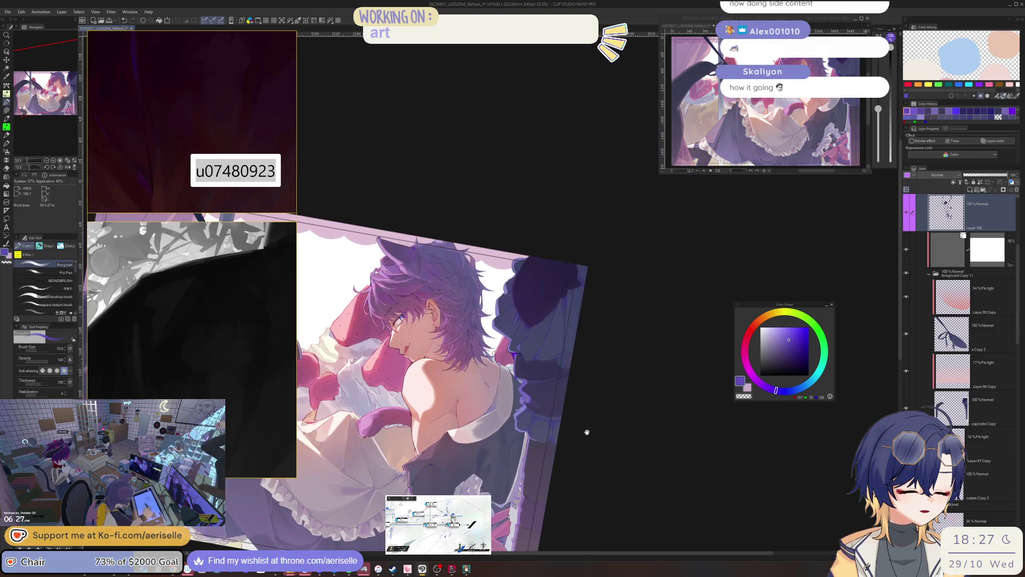
Step: Unflip the view and sample the collar purple, lightening it on the colour wheel
key(h)
scroll(477, 415, up, 5)
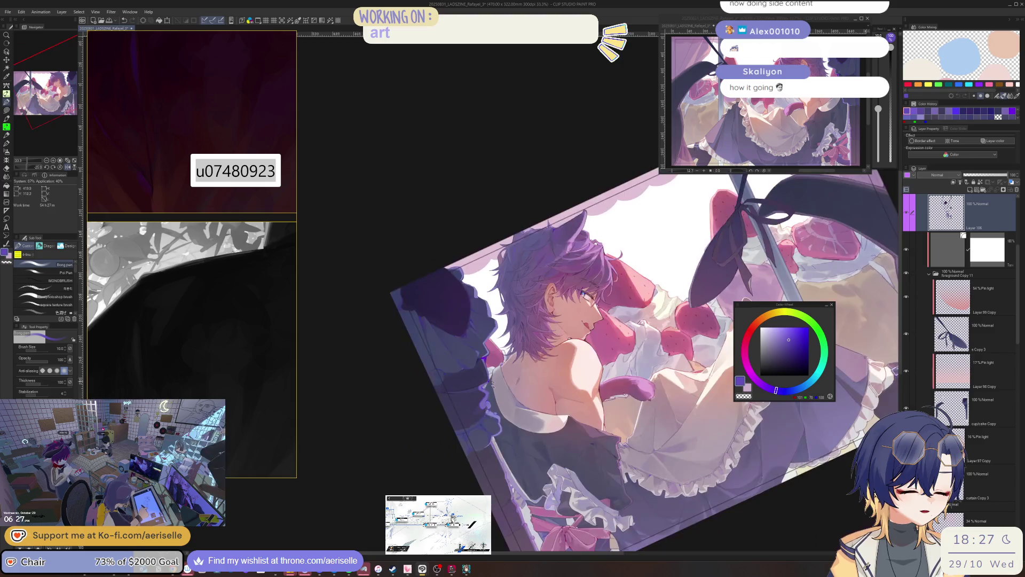
scroll(477, 415, up, 3)
alt+click(480, 408)
click(784, 339)
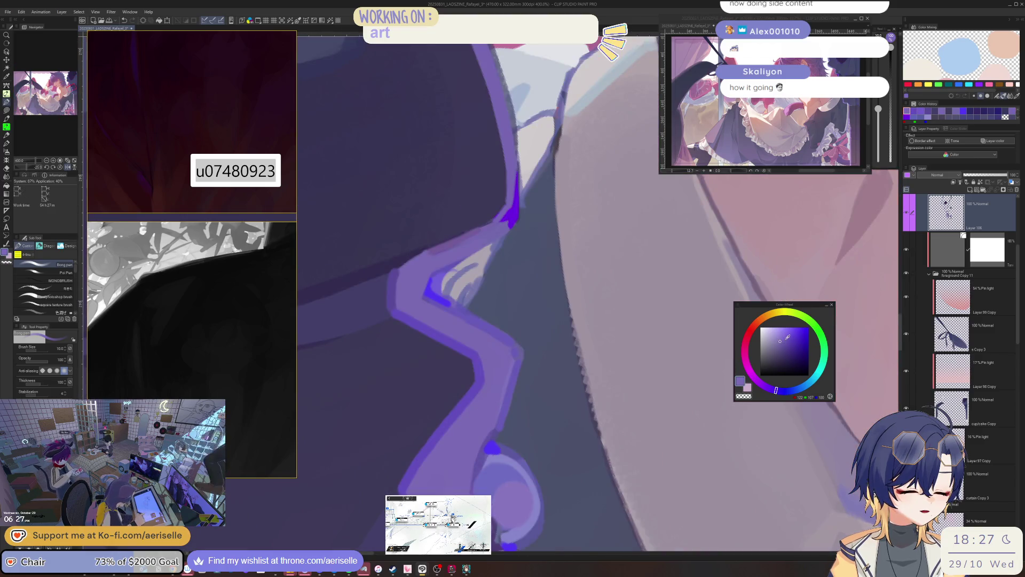
drag(776, 390, 777, 390)
Step: Lasso the strip along the collar's frilled edge and paint it lighter purple
key(m)
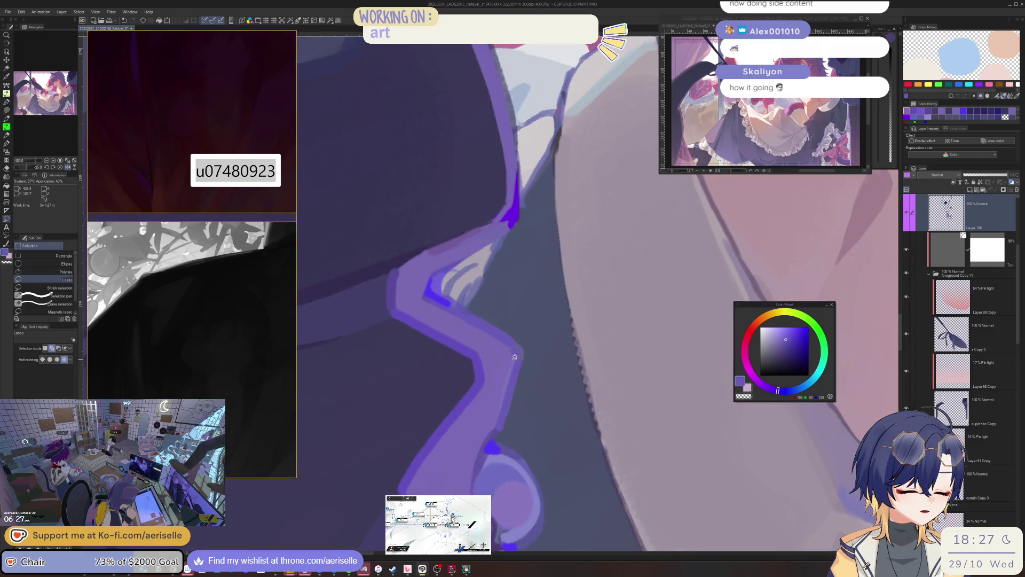
mouse_move(514, 358)
mouse_down()
mouse_move(410, 487)
mouse_move(475, 465)
mouse_move(499, 426)
mouse_up()
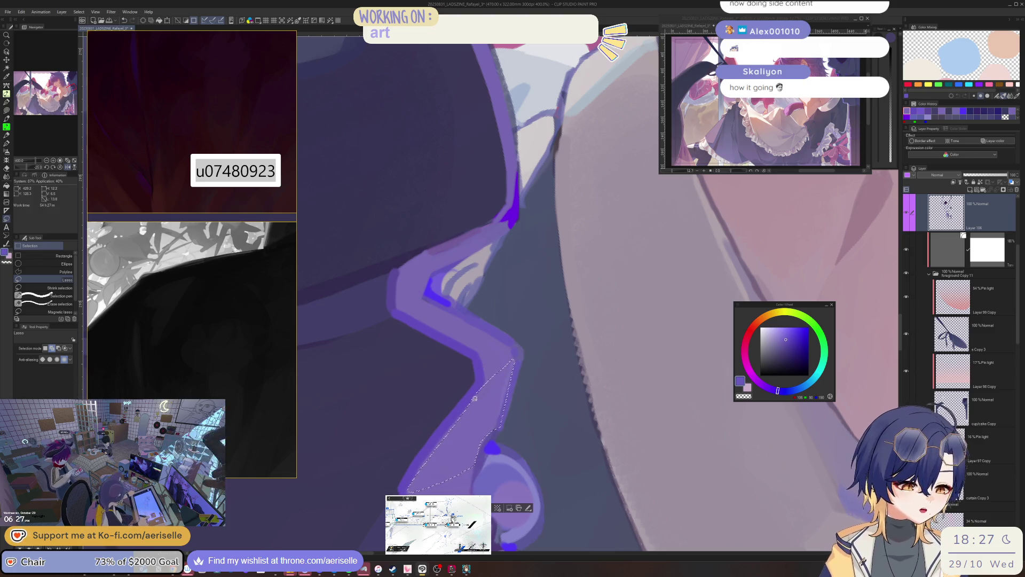
scroll(480, 385, down, 2)
key(p)
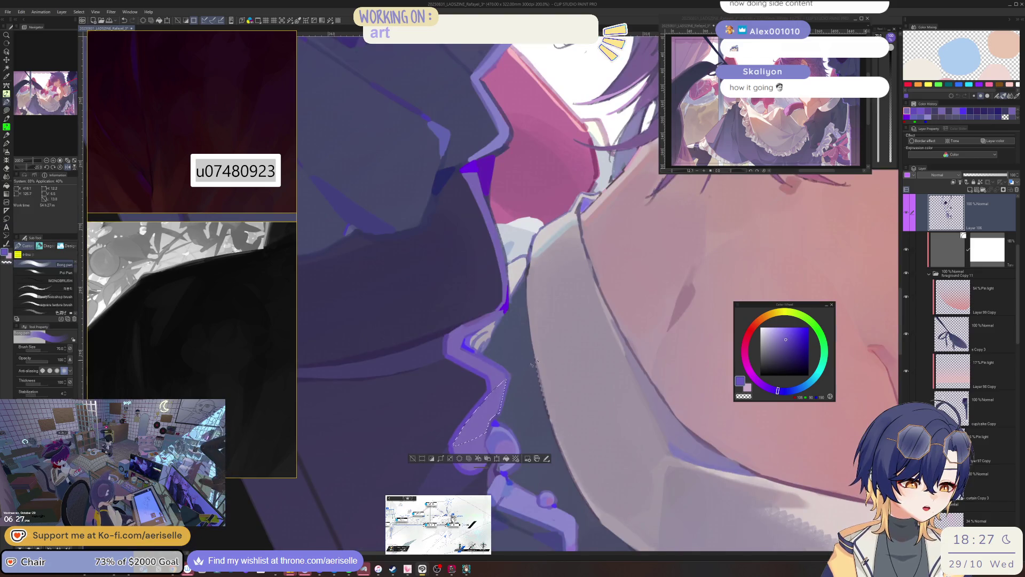
mouse_move(480, 411)
mouse_down()
mouse_move(464, 438)
mouse_move(476, 430)
mouse_up()
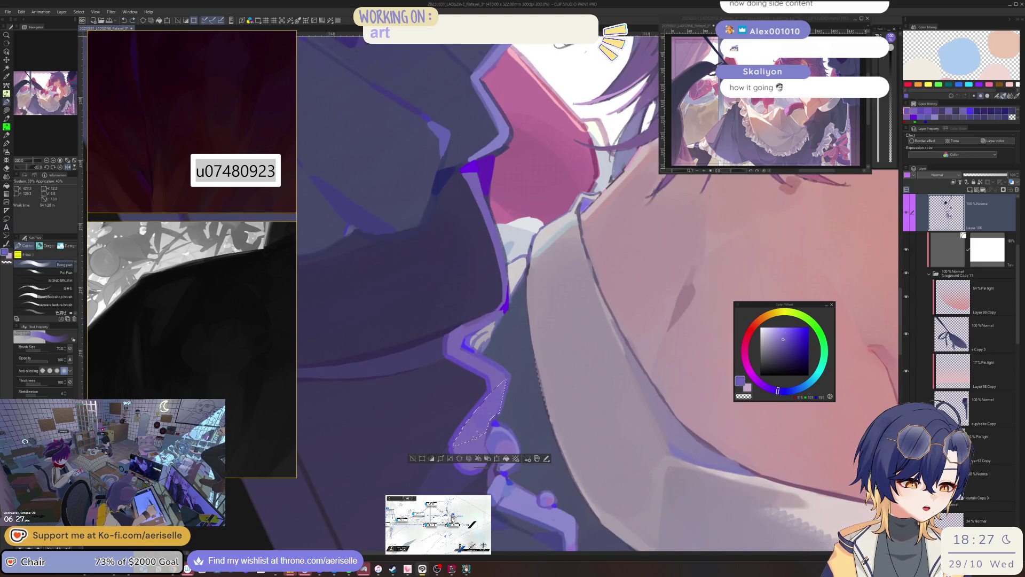
Step: Mirror to check the highlight, clear the selection, and straighten the canvas rotation
key(h)
scroll(545, 368, down, 1)
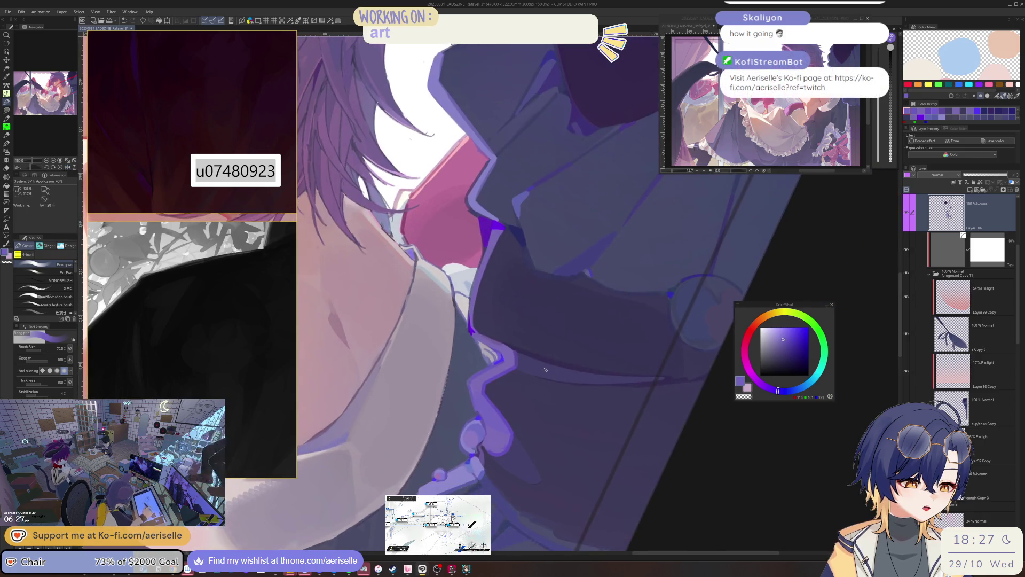
drag(470, 385, 479, 397)
key(ctrl+d)
key(h)
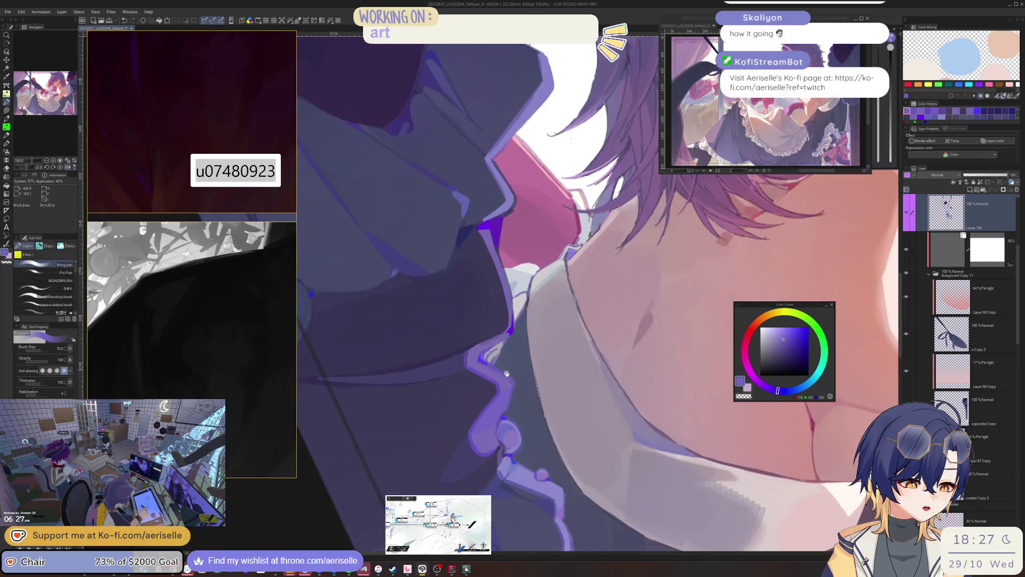
scroll(523, 370, up, 3)
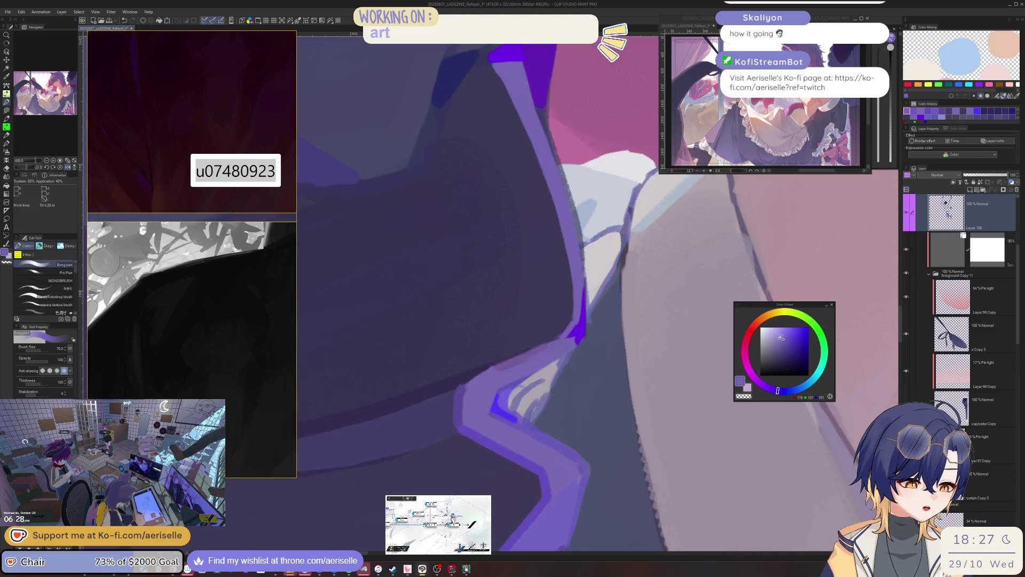
mouse_move(482, 398)
mouse_down()
mouse_move(527, 390)
mouse_move(501, 394)
mouse_up()
key(bracketleft)
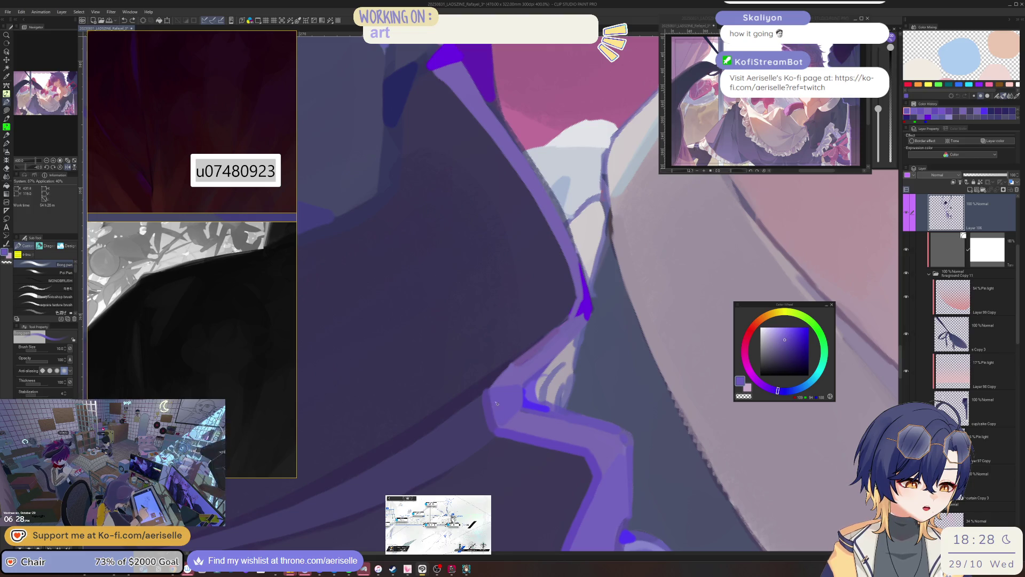
Step: Fit the whole maid-dress illustration to the window with Ctrl+0
key(ctrl+0)
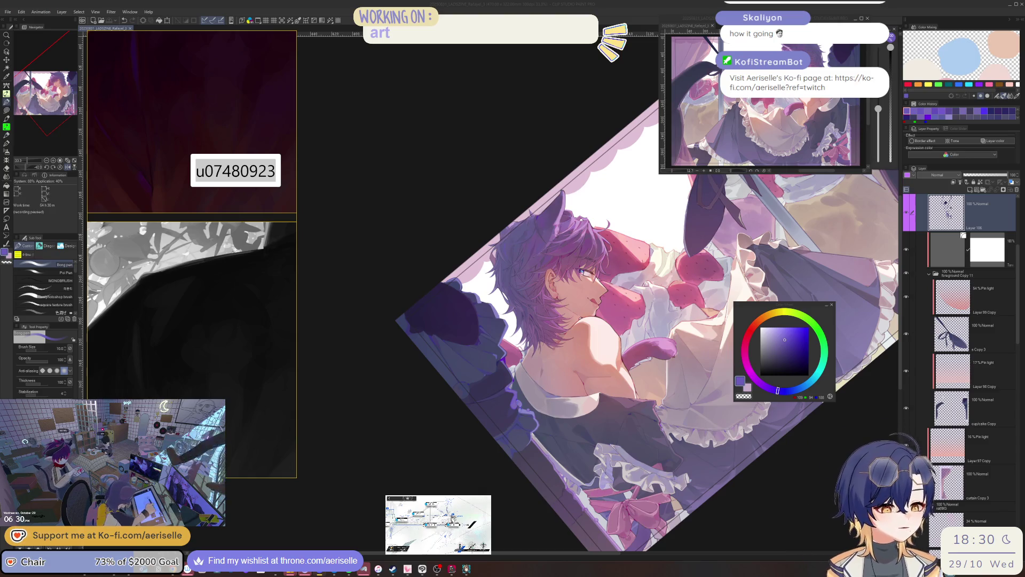
Step: Sample the dress's greyish blue and shift it to a more saturated blue-violet
scroll(533, 384, up, 5)
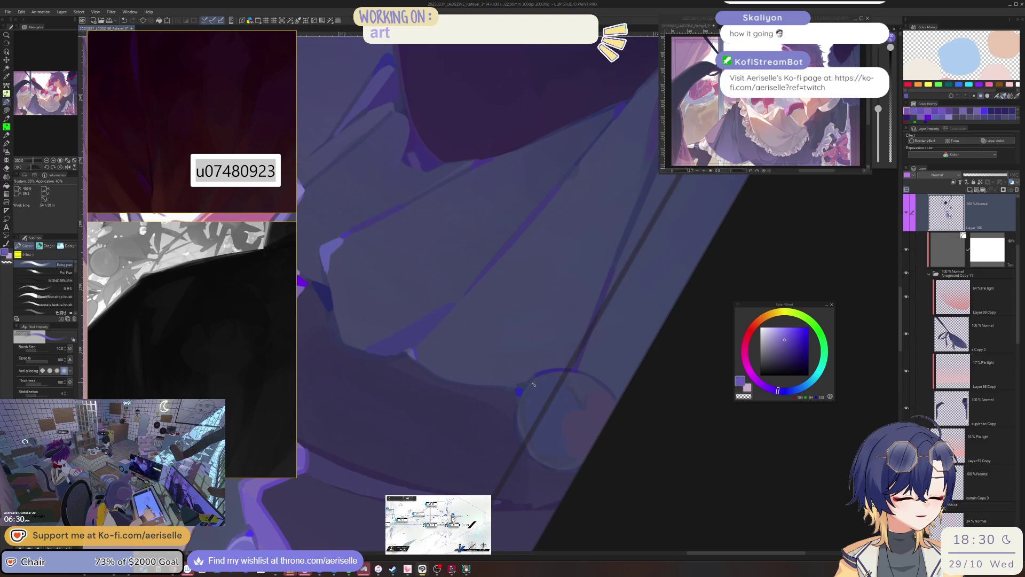
alt+click(534, 384)
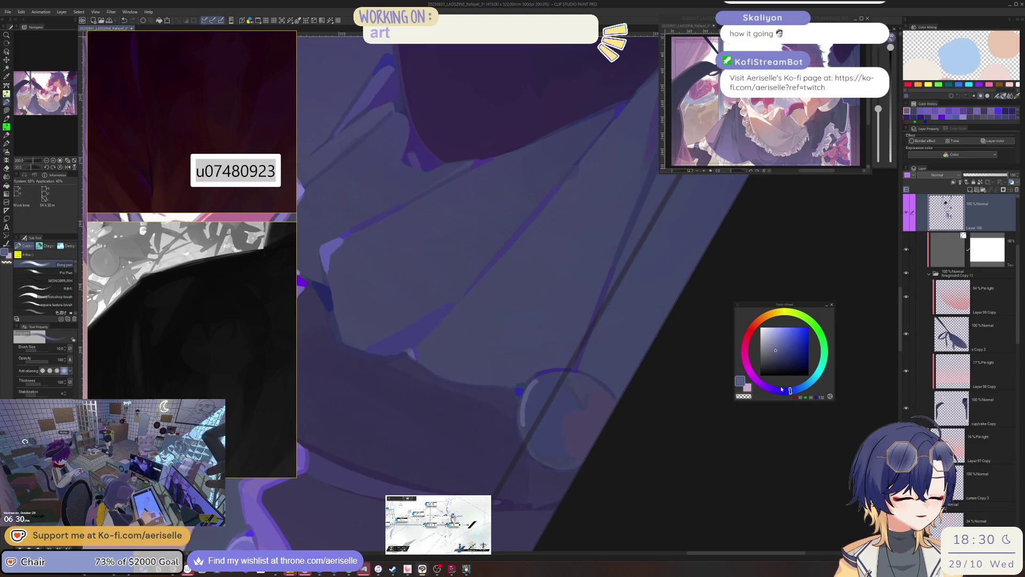
click(783, 391)
click(784, 351)
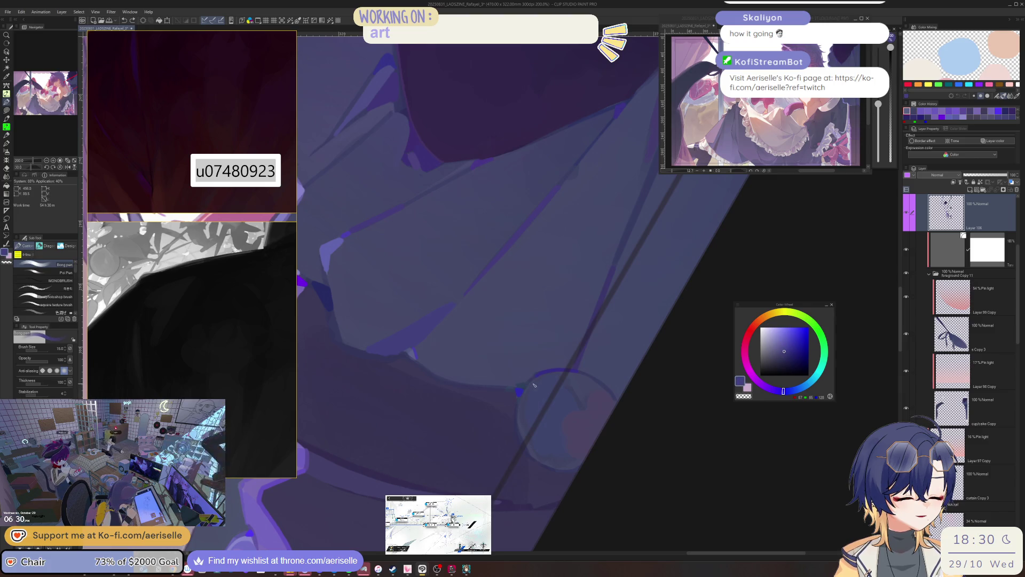
click(788, 351)
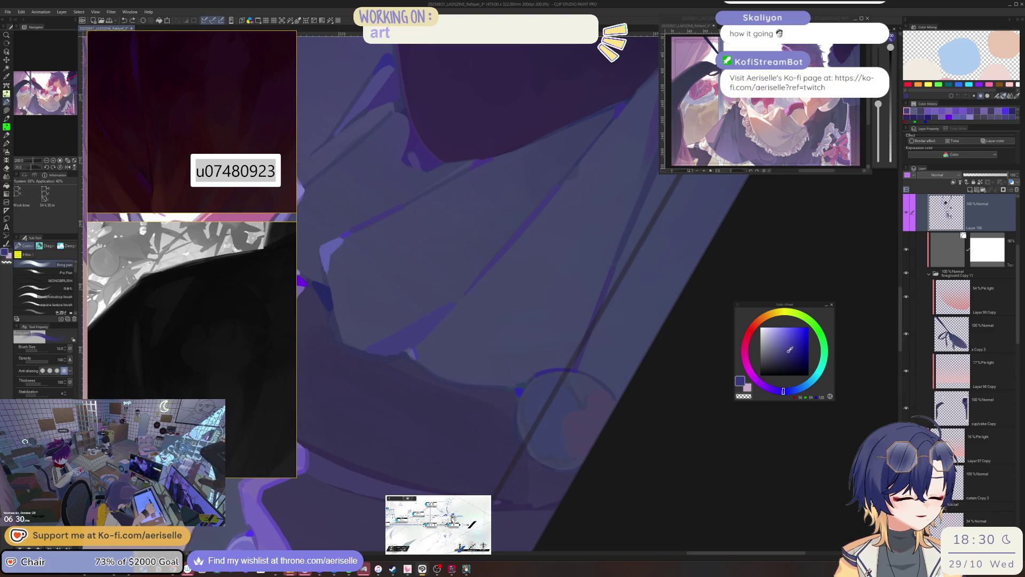
scroll(532, 435, down, 5)
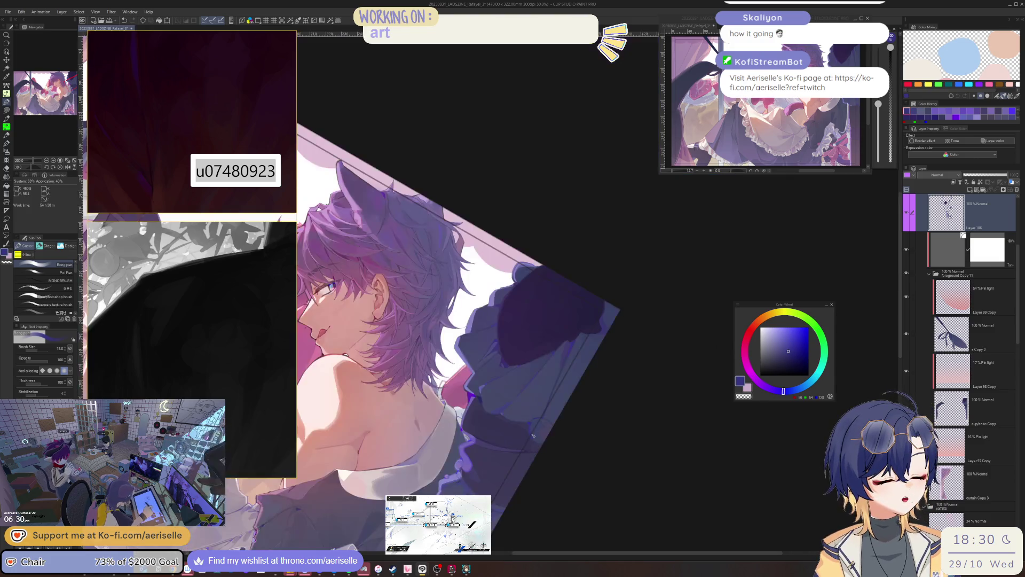
scroll(532, 435, up, 5)
alt+click(603, 390)
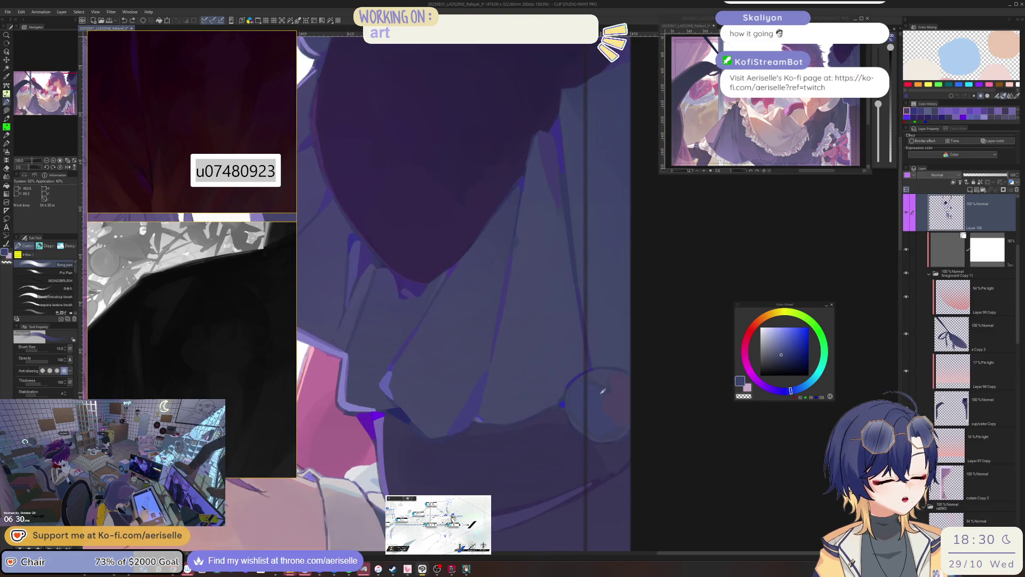
alt+click(601, 406)
Step: Adjust the brush size and rotate the canvas view slightly for the bow
key(bracketright)
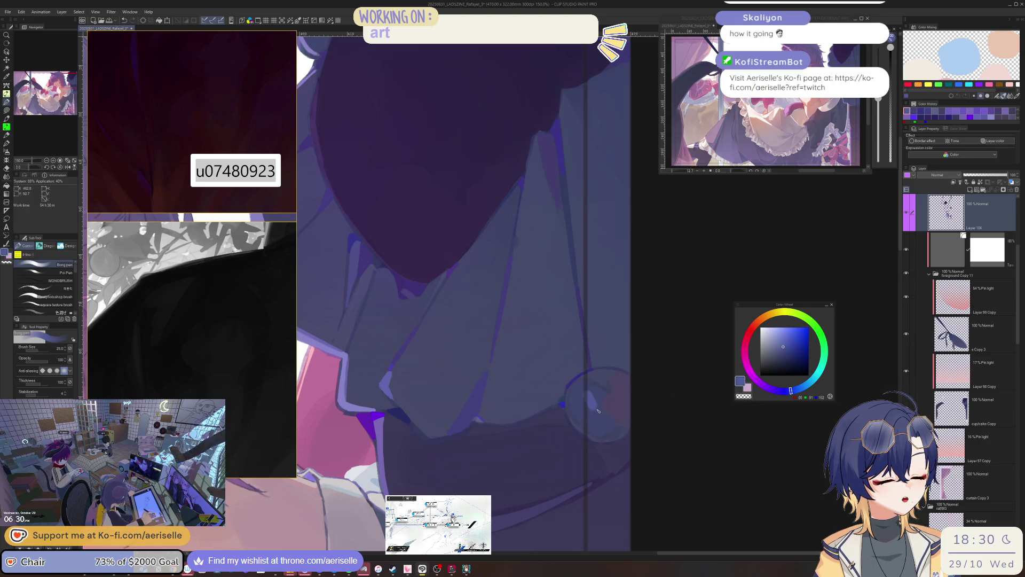
key(bracketleft)
key(bracketleft)
key(bracketleft)
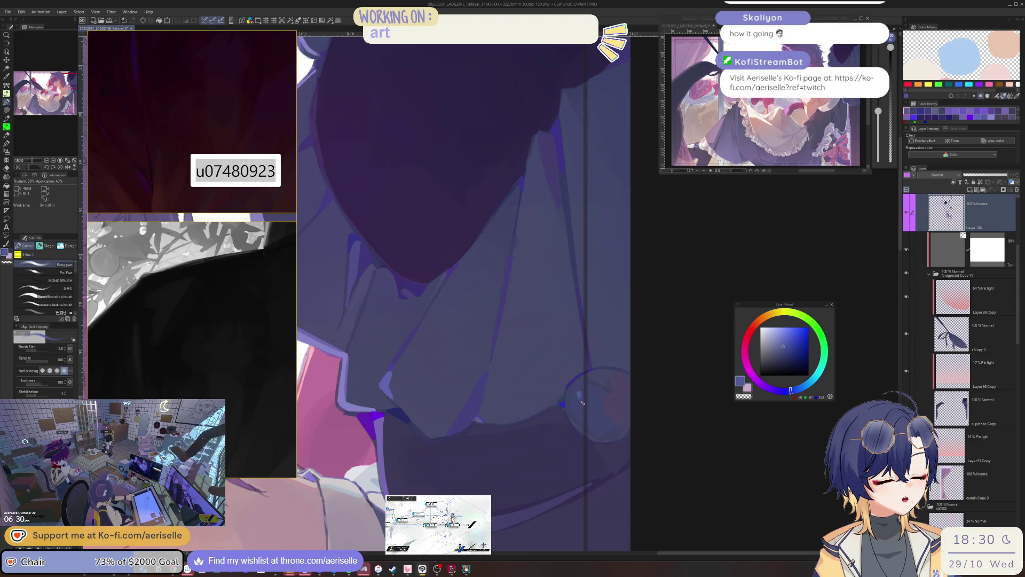
scroll(582, 406, down, 4)
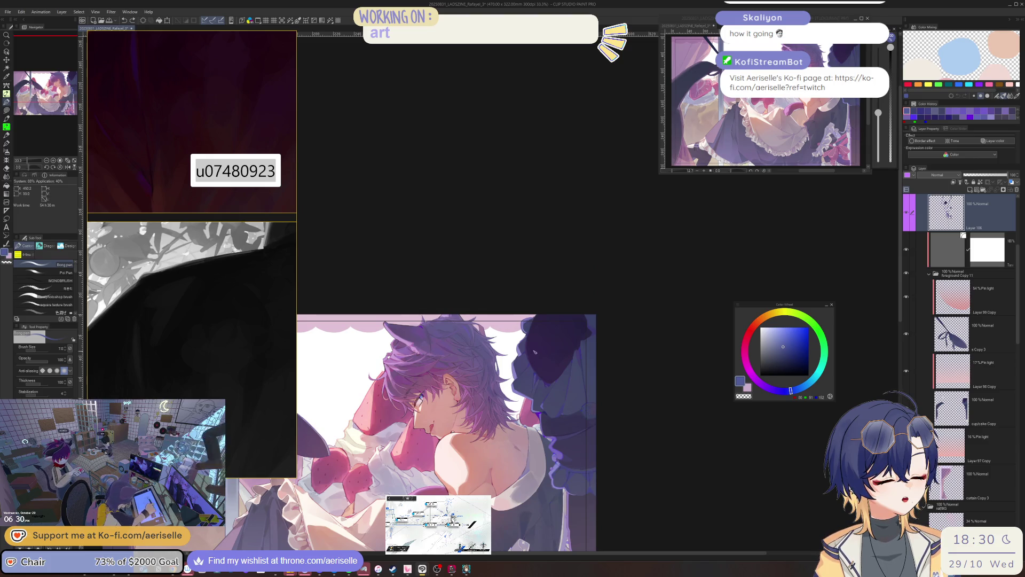
scroll(535, 352, up, 5)
key(asciicircum)
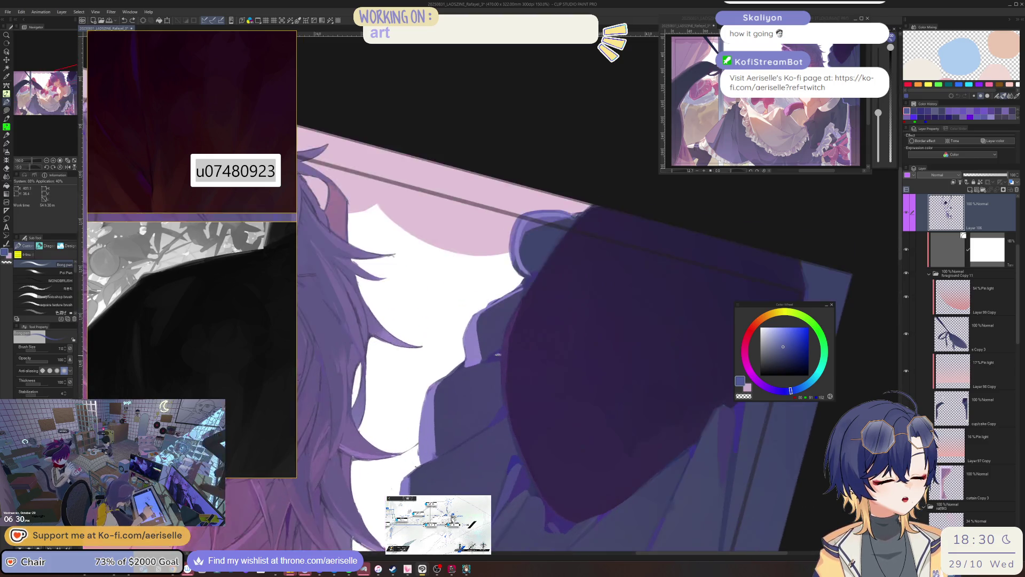
key(minus)
Step: Lighten the bow's dark purple to a brighter highlight purple and enlarge the brush
click(786, 353)
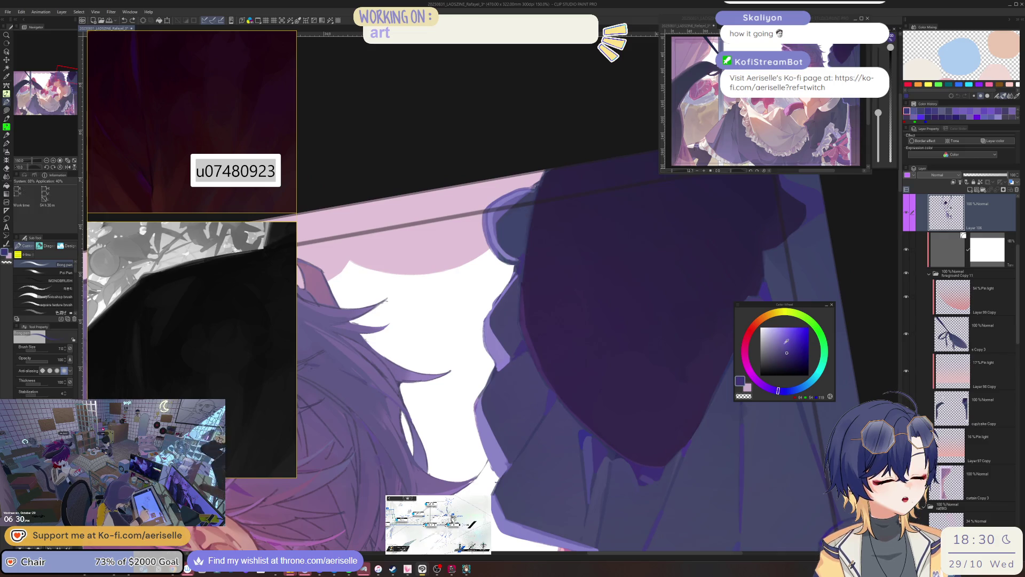
click(777, 351)
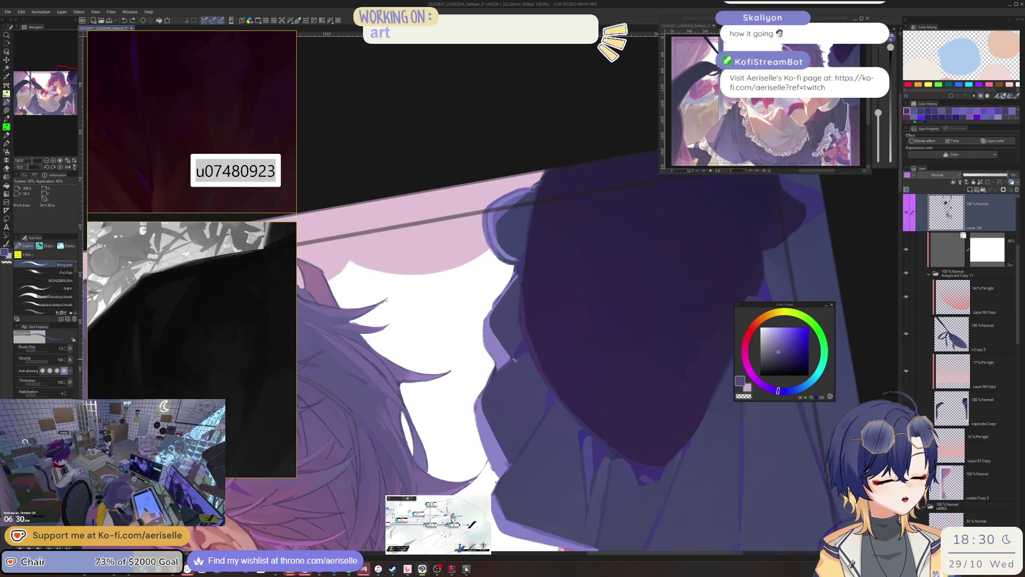
alt+click(514, 361)
key(bracketright)
key(bracketright)
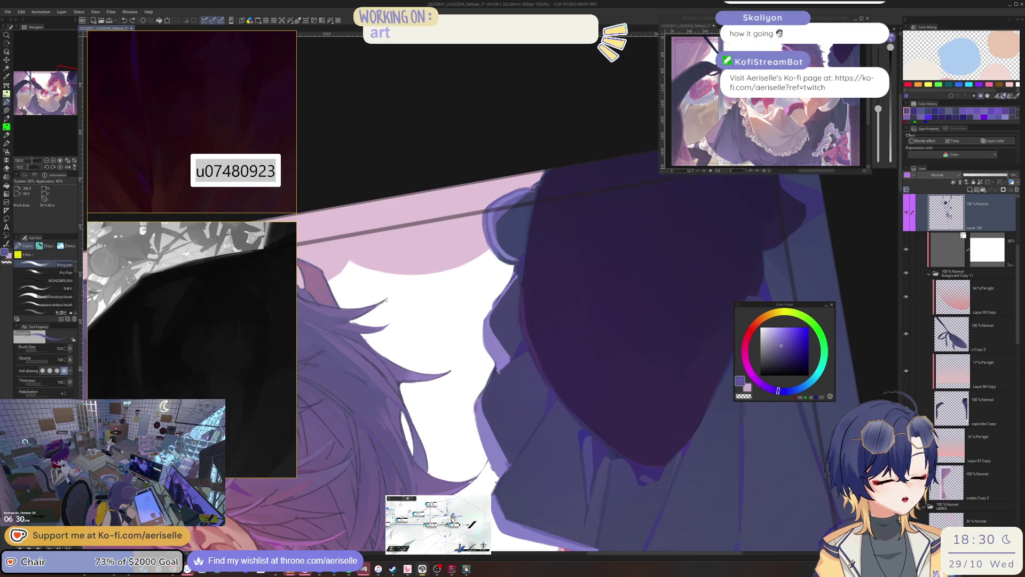
scroll(497, 371, down, 2)
scroll(500, 413, up, 3)
key(bracketright)
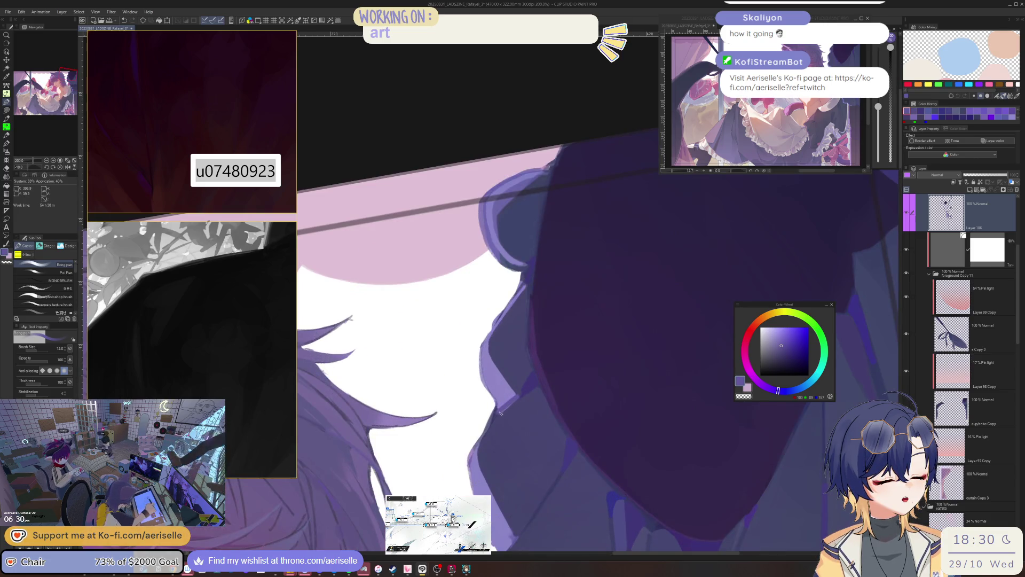
scroll(513, 394, down, 4)
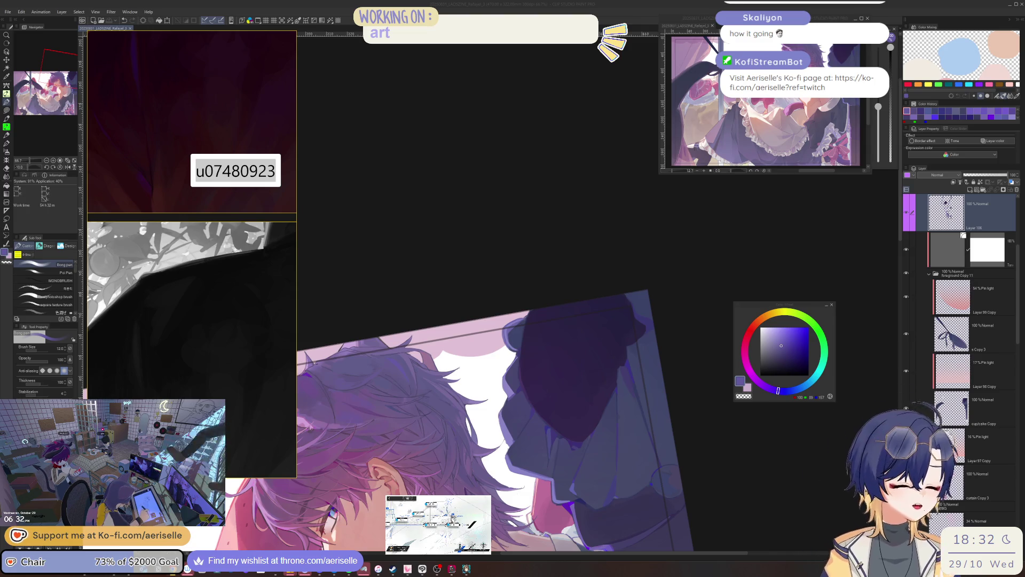
drag(673, 393, 655, 357)
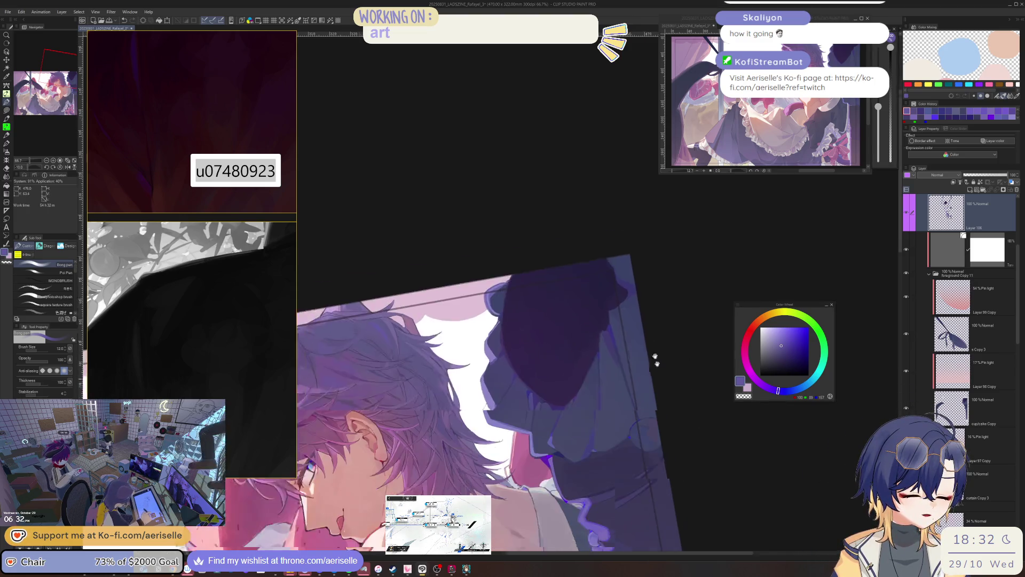
Step: Paint a light stroke along the cloth fold, undo it and redraw it
scroll(655, 358, up, 8)
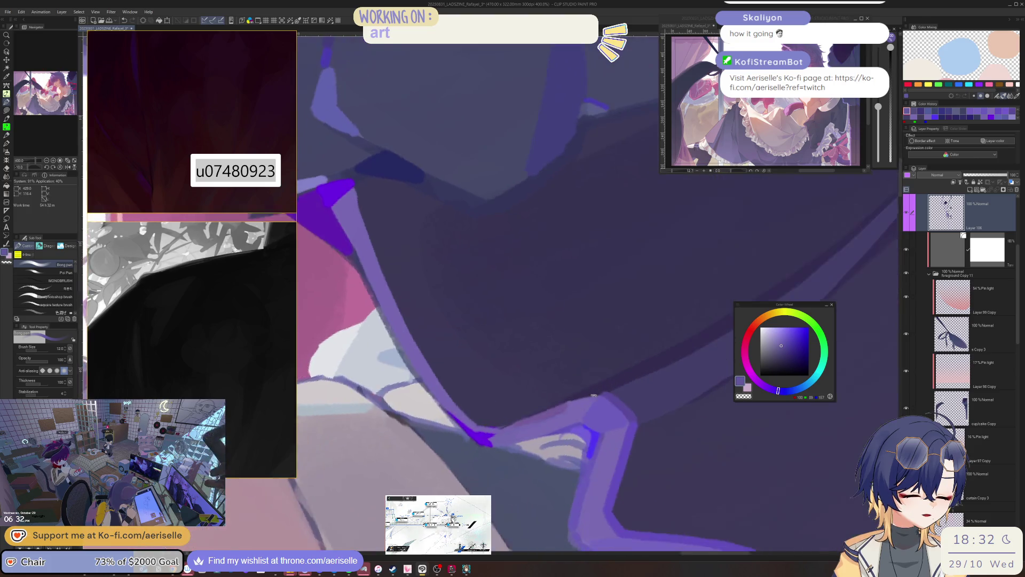
key(minus)
mouse_move(587, 393)
mouse_down()
mouse_move(502, 432)
mouse_move(573, 403)
mouse_up()
key(ctrl+z)
key(bracketleft)
key(bracketleft)
drag(499, 435, 574, 403)
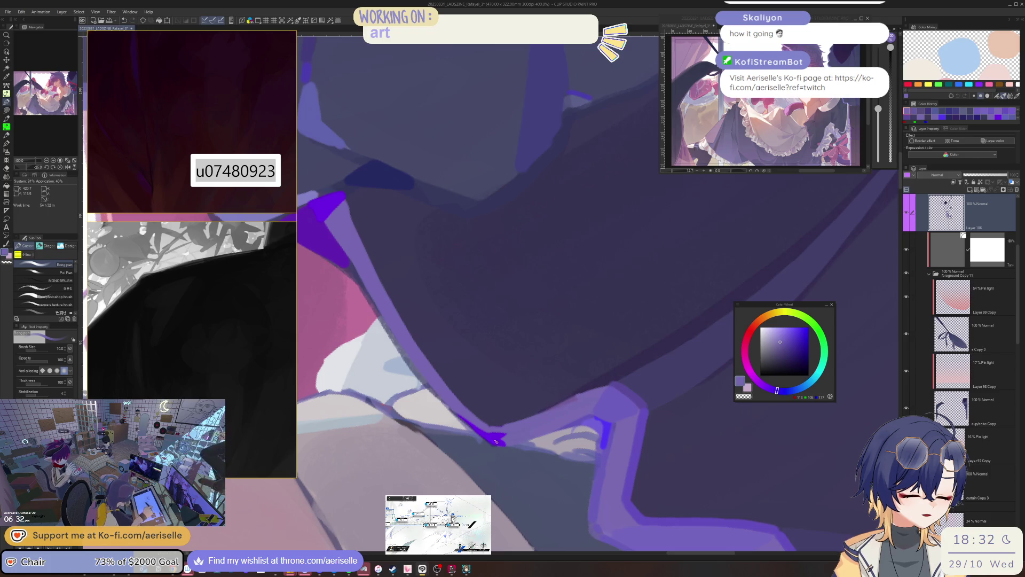
Step: Eyedrop the vivid purple and paint a thin highlight along the ribbon fold
alt+click(496, 440)
key(bracketleft)
key(bracketleft)
key(bracketleft)
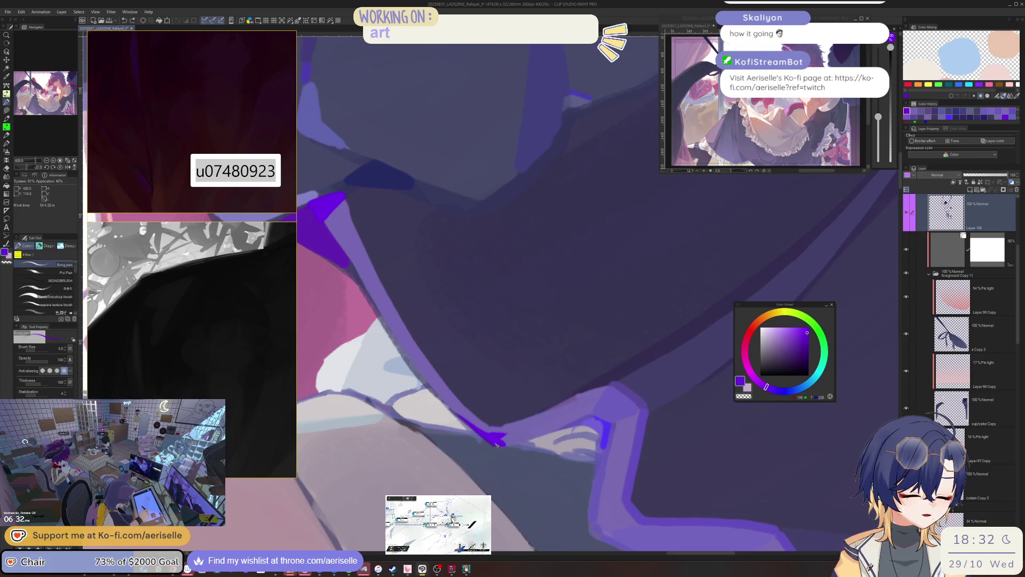
key(bracketleft)
drag(507, 448, 593, 413)
Step: Zoom out to review the whole illustration and reset the canvas rotation
key(ctrl+0)
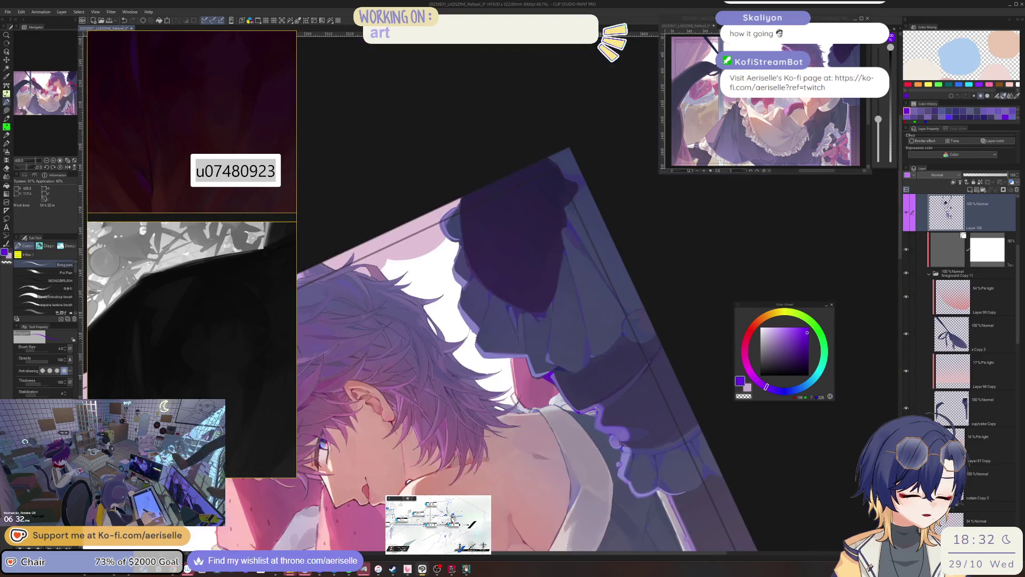
scroll(596, 409, up, 5)
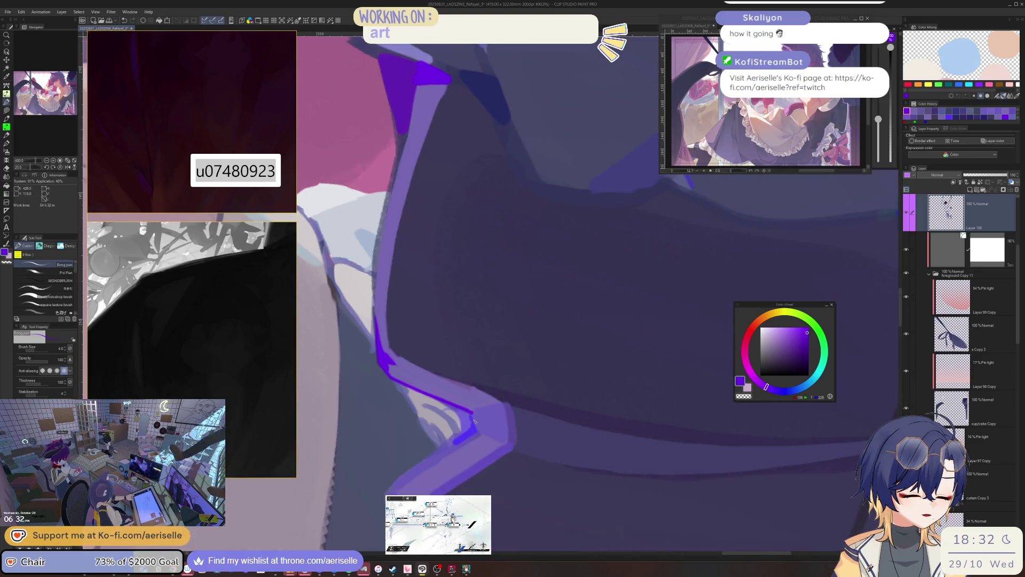
scroll(474, 421, down, 2)
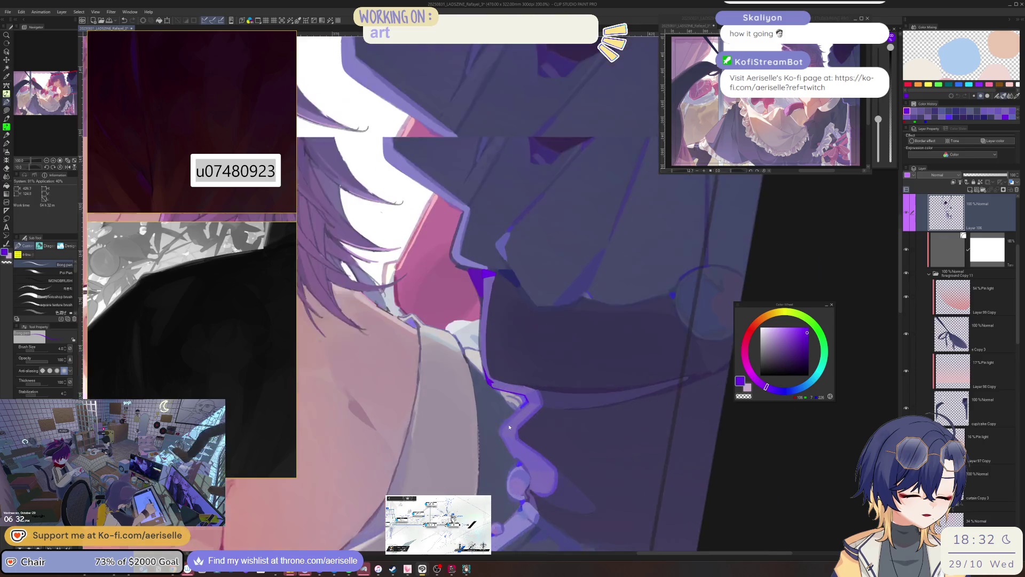
scroll(509, 427, up, 1)
key(bracketright)
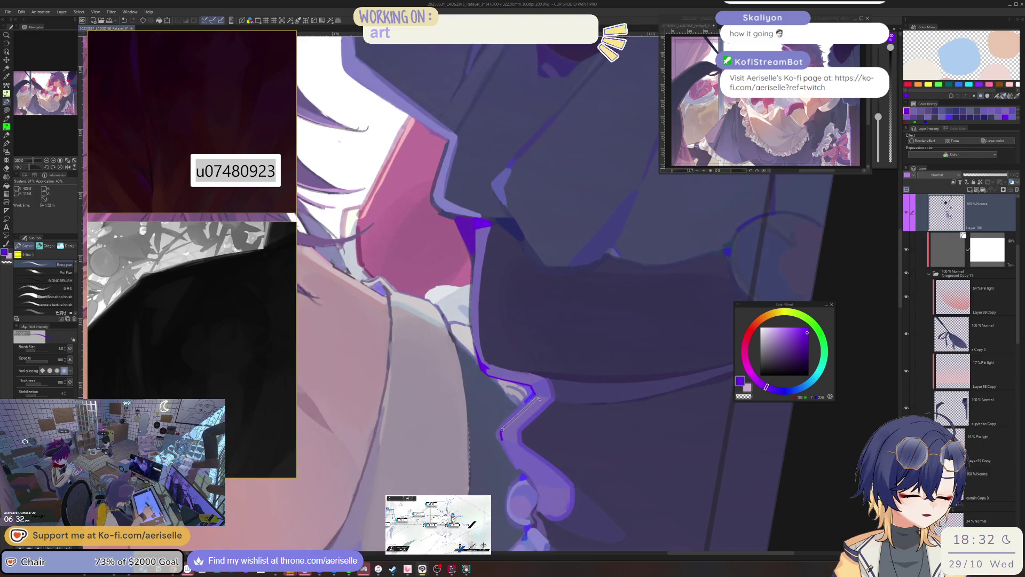
scroll(581, 368, down, 4)
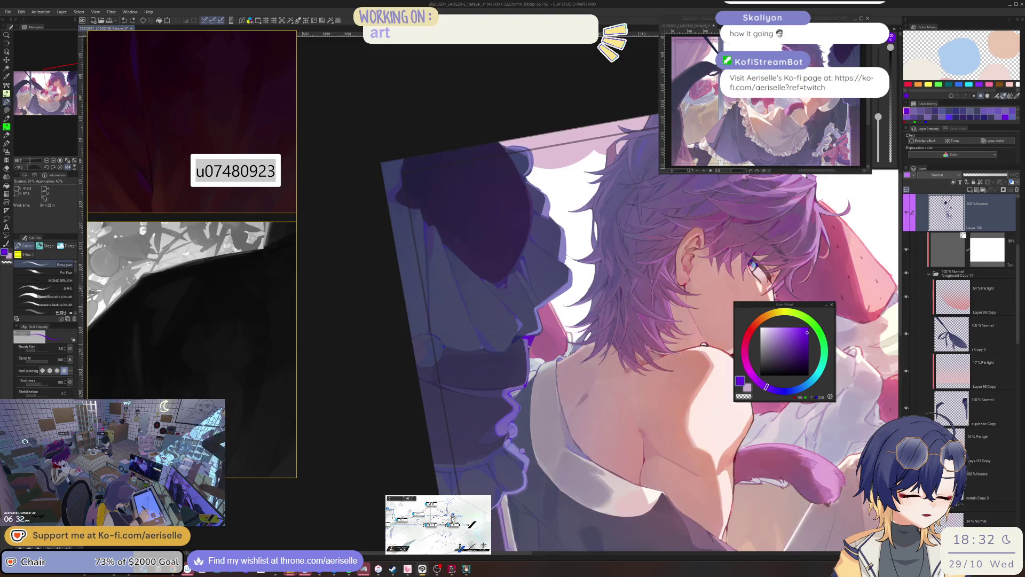
scroll(529, 344, up, 2)
scroll(529, 374, up, 1)
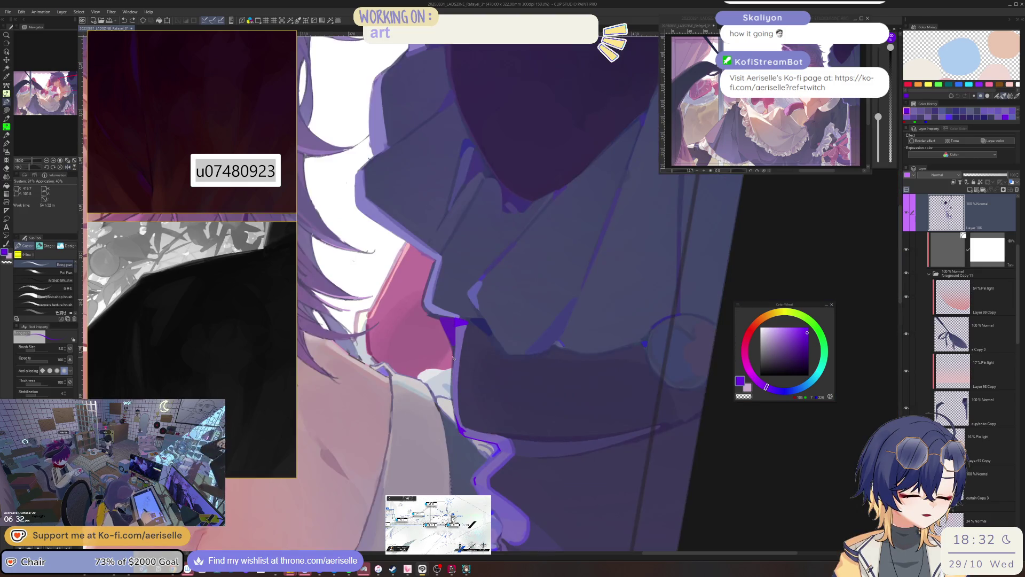
scroll(453, 399, down, 3)
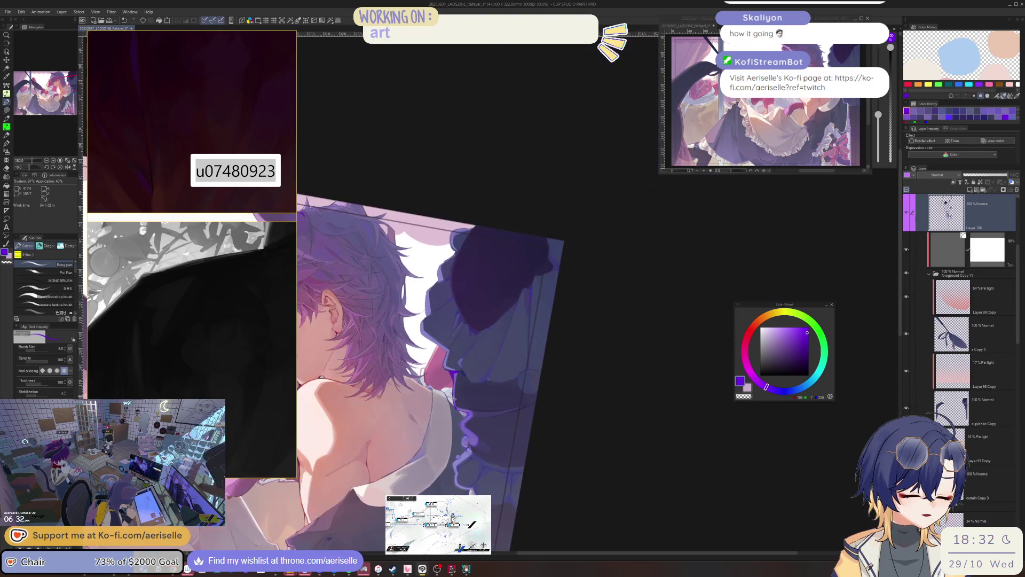
scroll(1020, 246, up, 3)
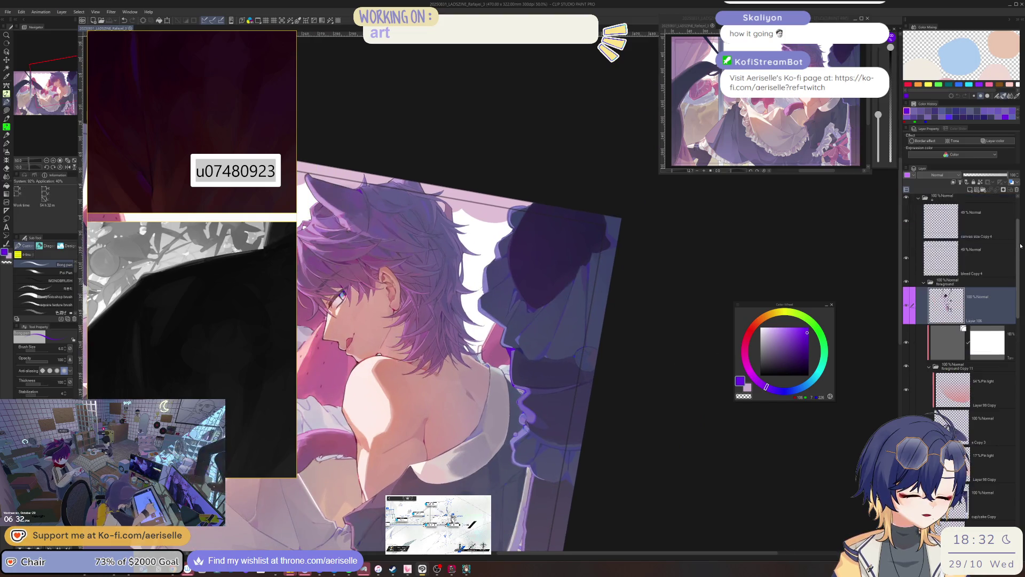
key(at)
scroll(960, 299, up, 2)
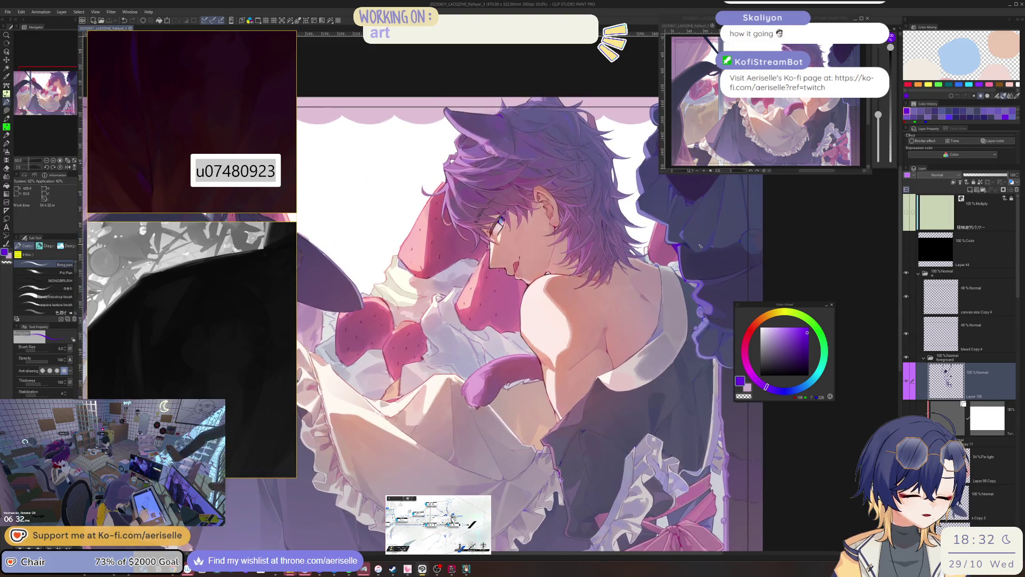
Step: Turn on the black Color layer for grayscale, collapse folder e and toggle folders to compare
click(906, 252)
click(919, 273)
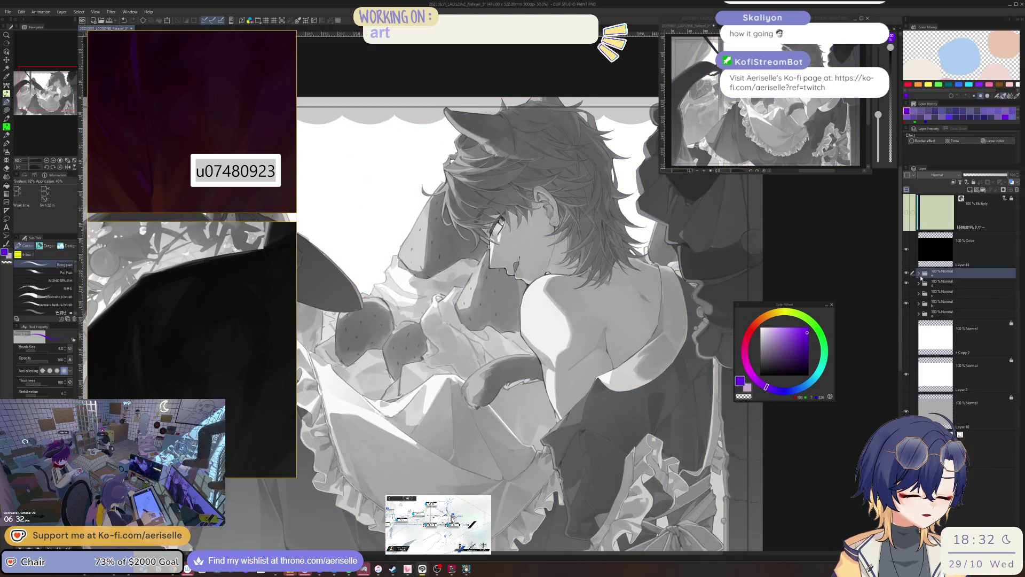
click(907, 274)
click(907, 274)
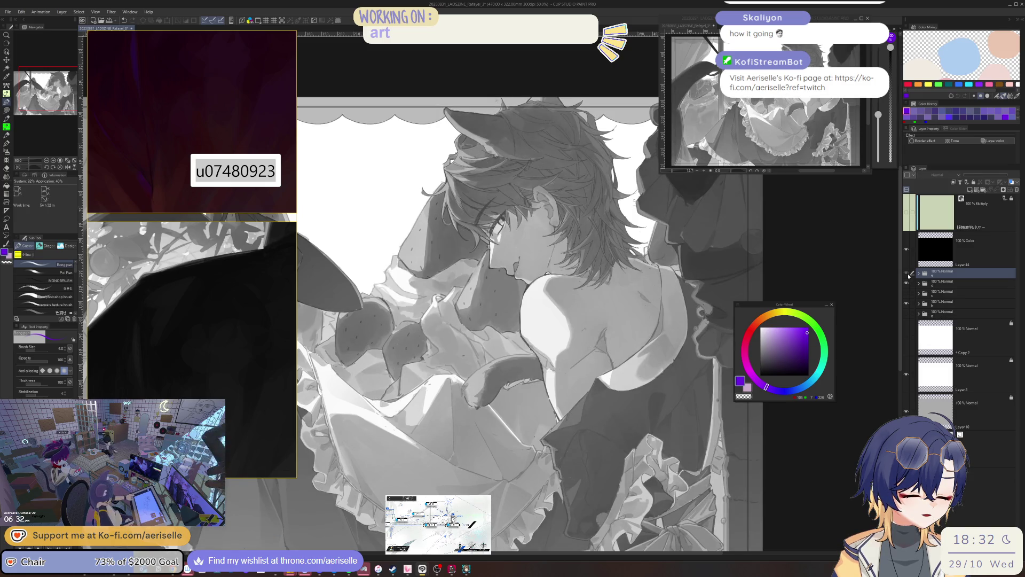
key(ctrl+minus)
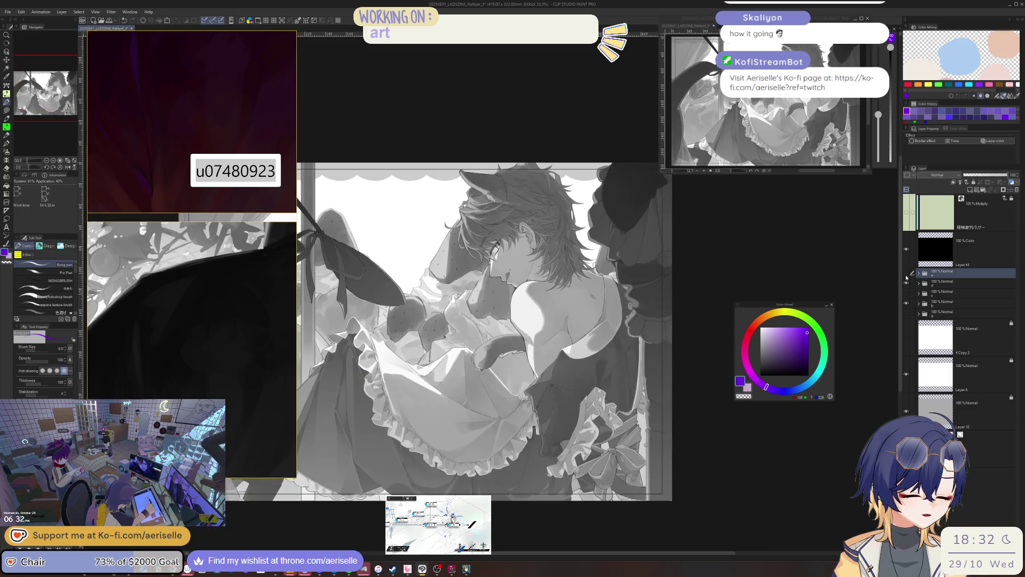
click(907, 282)
click(906, 282)
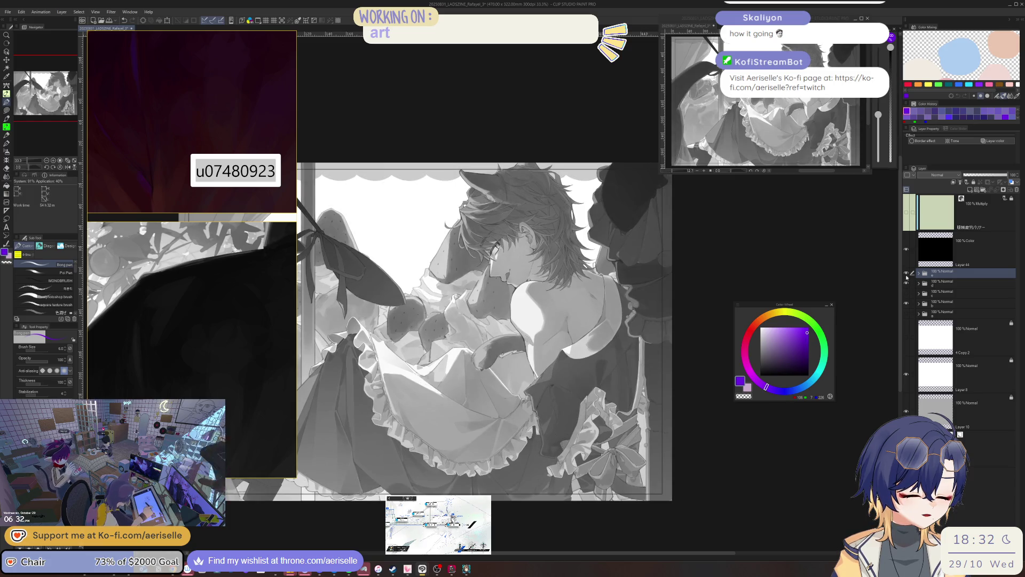
Step: Repeatedly toggle the skirt shading folder and mirror the canvas to check values
click(906, 274)
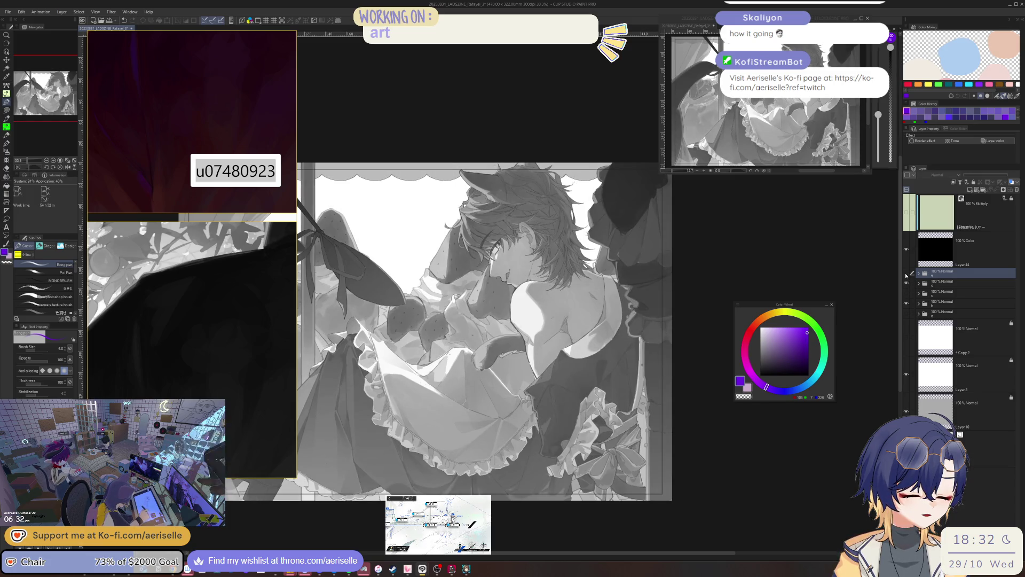
click(906, 274)
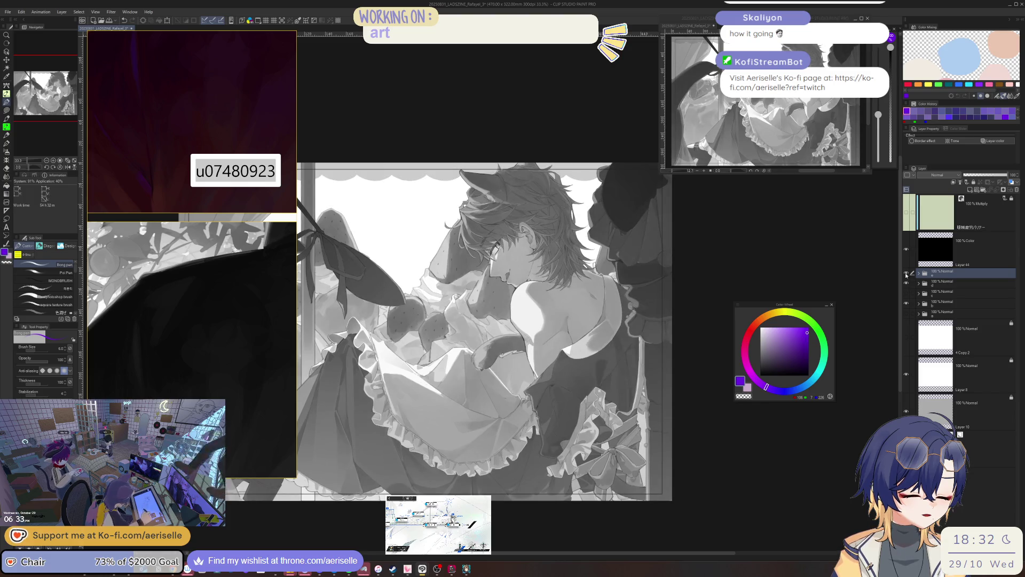
click(907, 274)
click(906, 274)
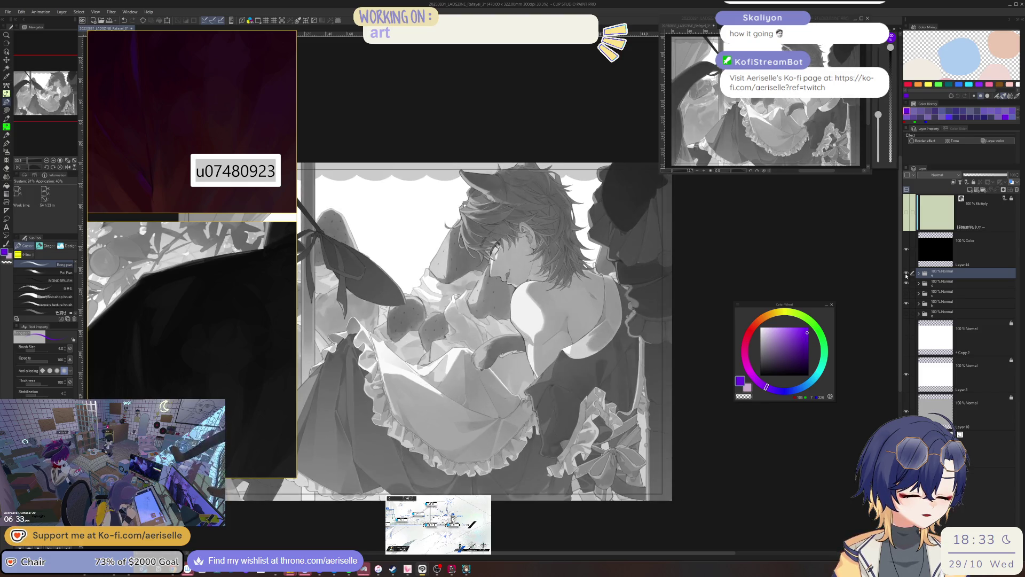
click(907, 274)
click(907, 274)
click(907, 274)
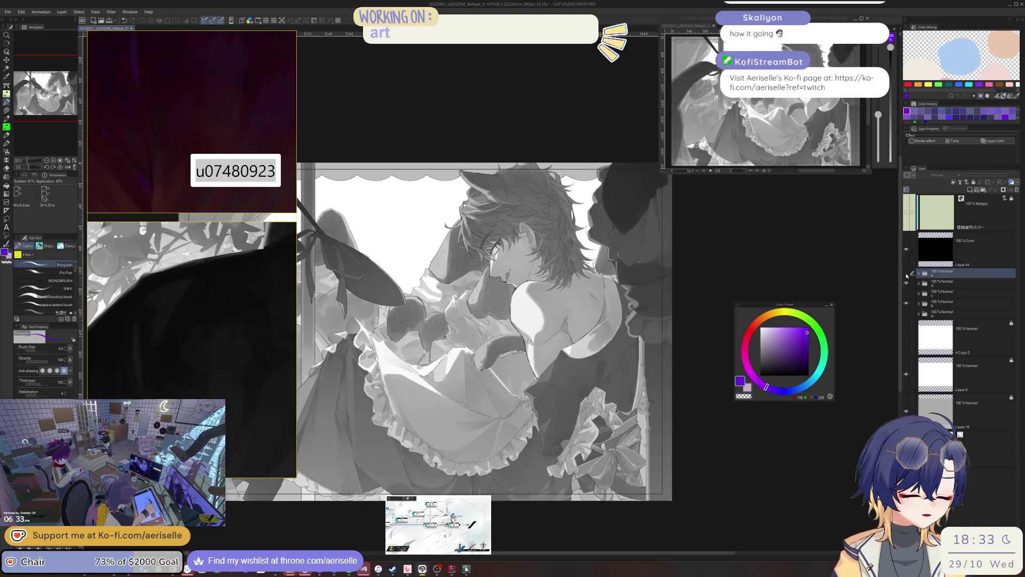
click(907, 274)
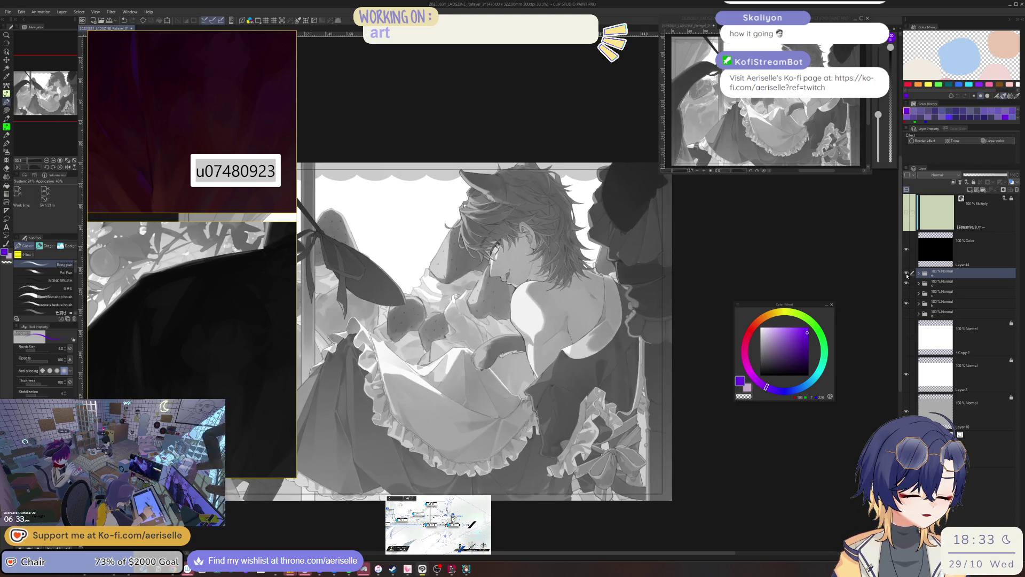
key(h)
click(906, 274)
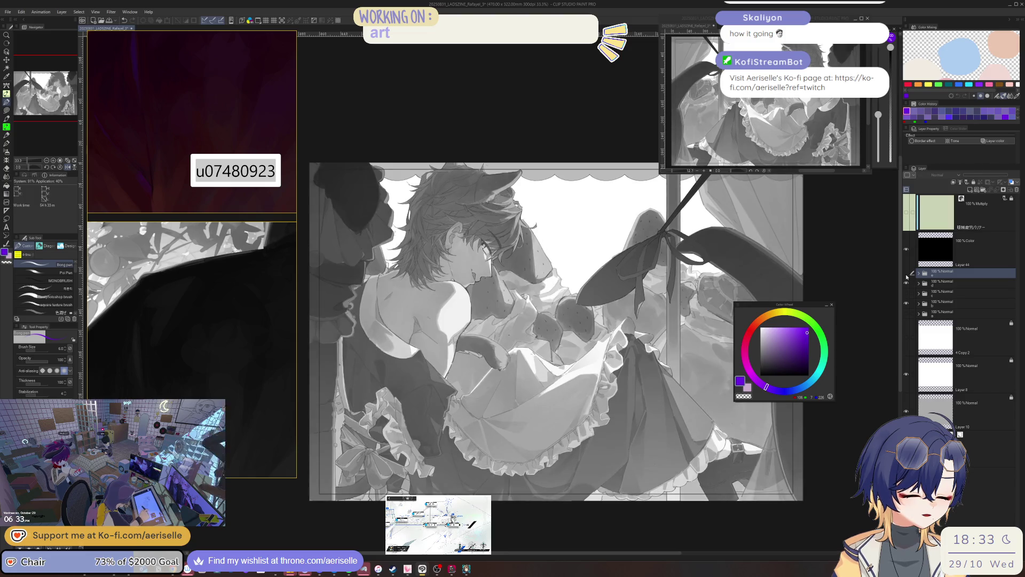
click(906, 274)
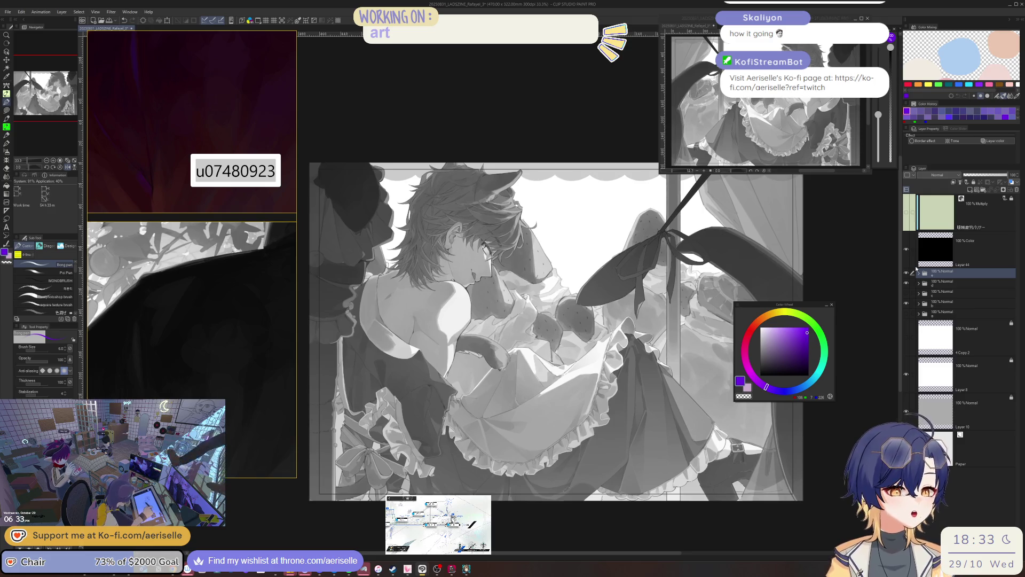
Step: Turn off the black Color layer and hide the top Normal shading folder to see flat colours
scroll(158, 335, down, 5)
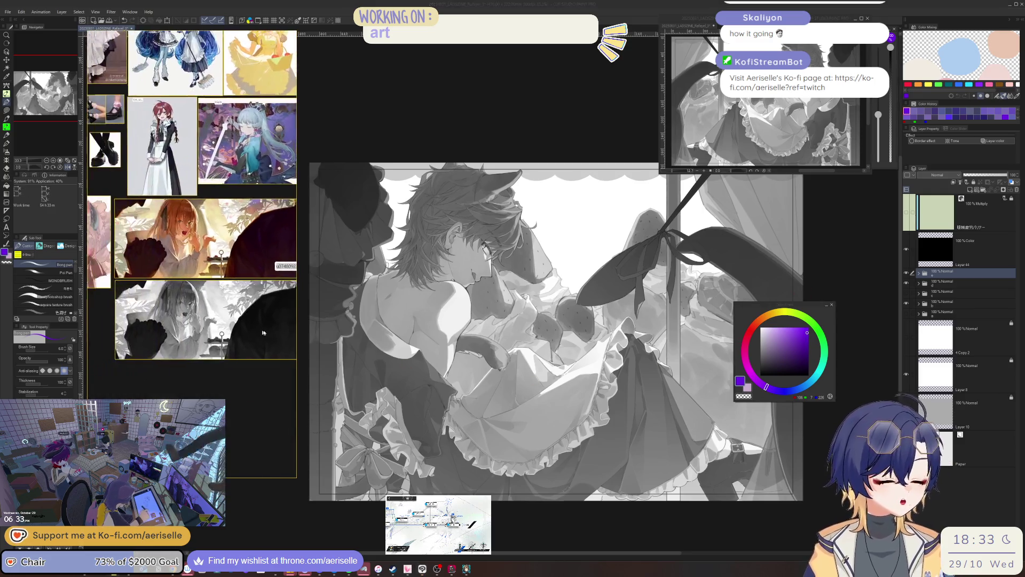
scroll(231, 308, up, 5)
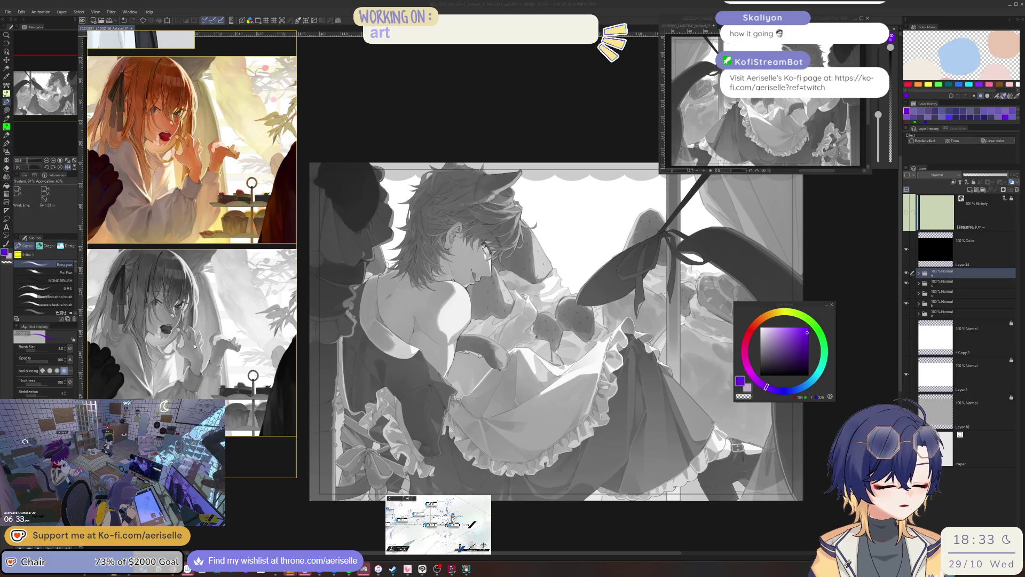
scroll(194, 346, up, 5)
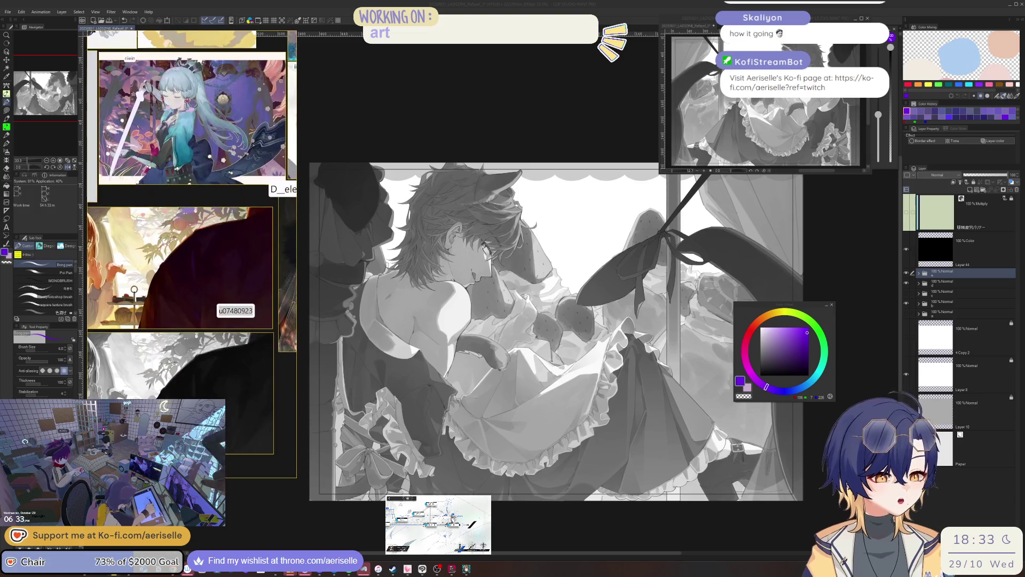
scroll(171, 362, down, 2)
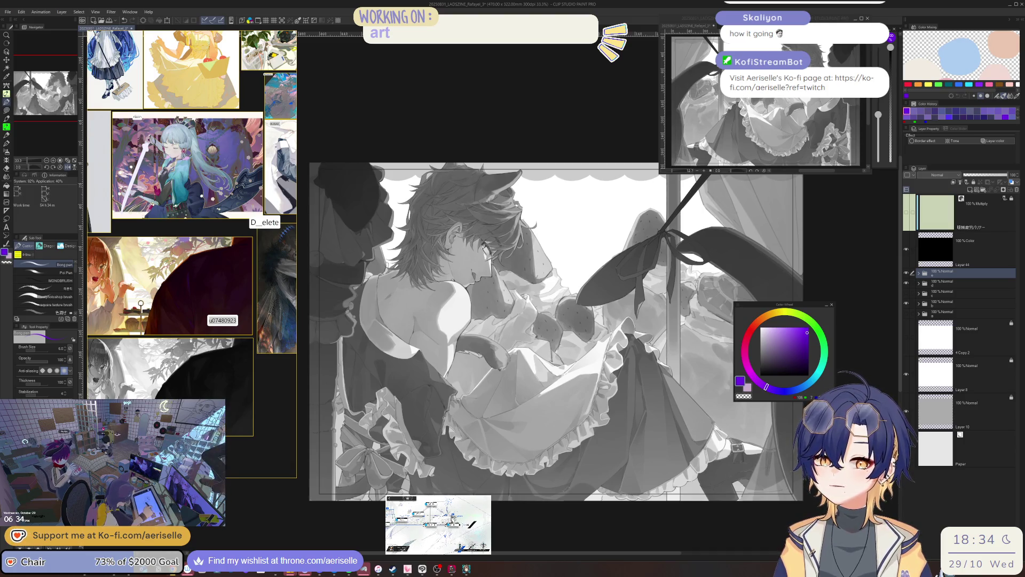
click(906, 250)
click(906, 273)
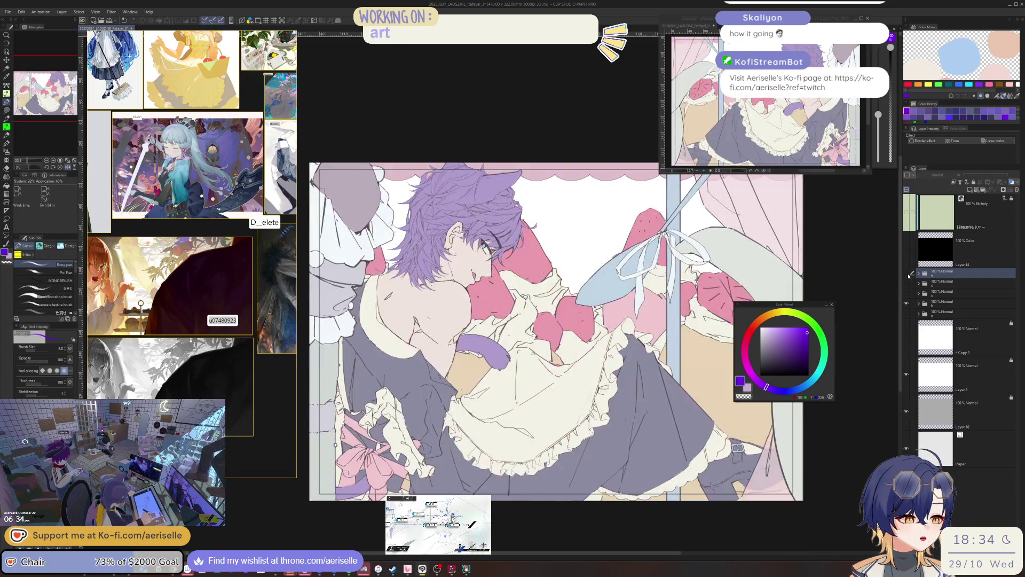
Step: Bring the shading group back, move the colour wheel aside, and expand the top layer folder
click(907, 273)
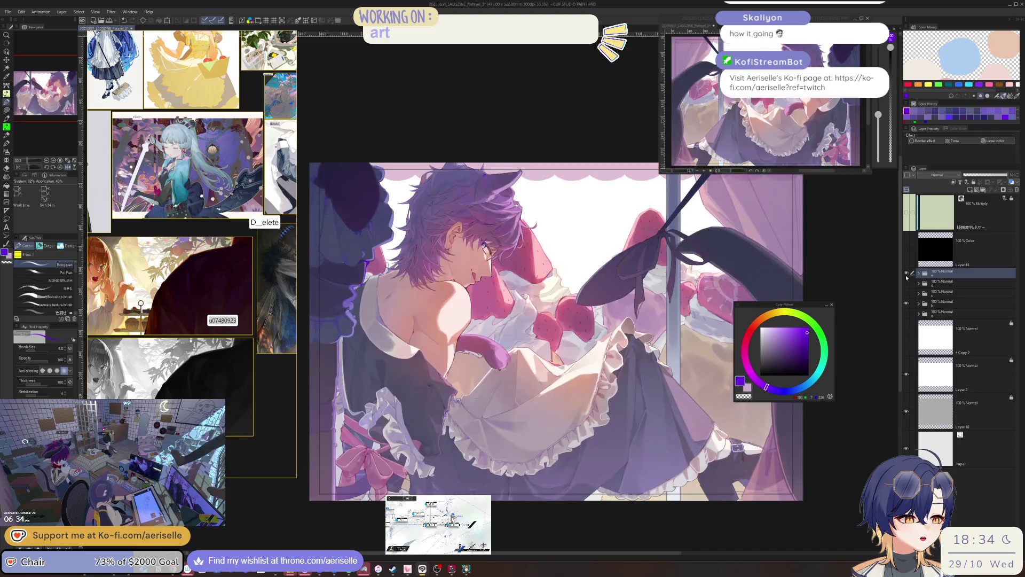
drag(809, 308, 857, 351)
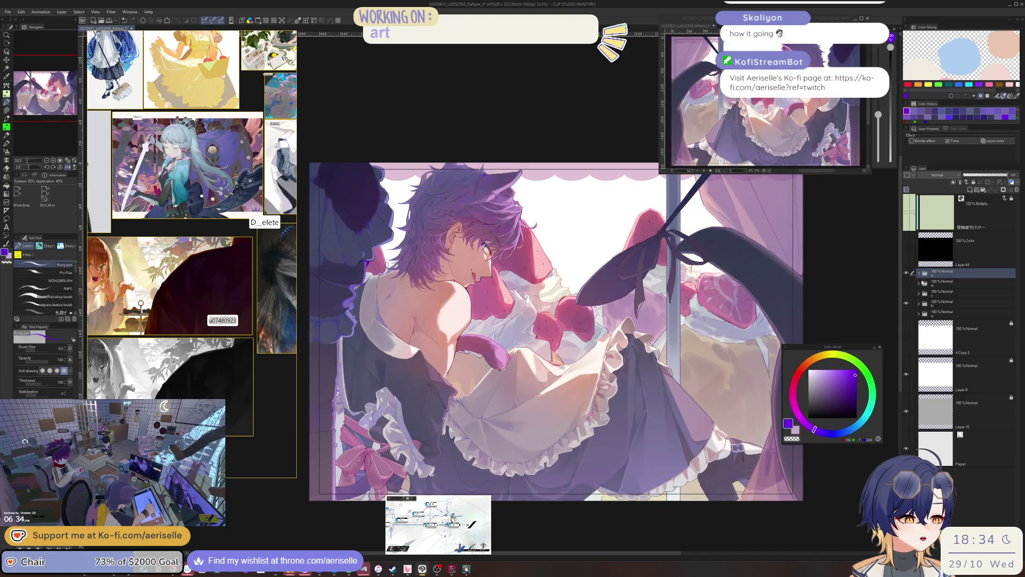
click(918, 273)
key(h)
scroll(631, 414, up, 3)
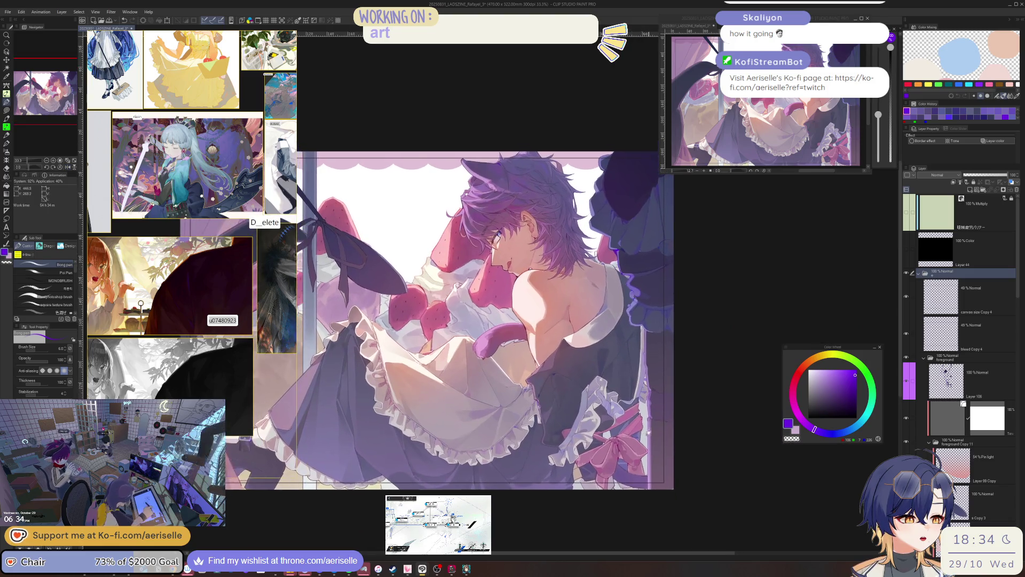
scroll(672, 428, up, 3)
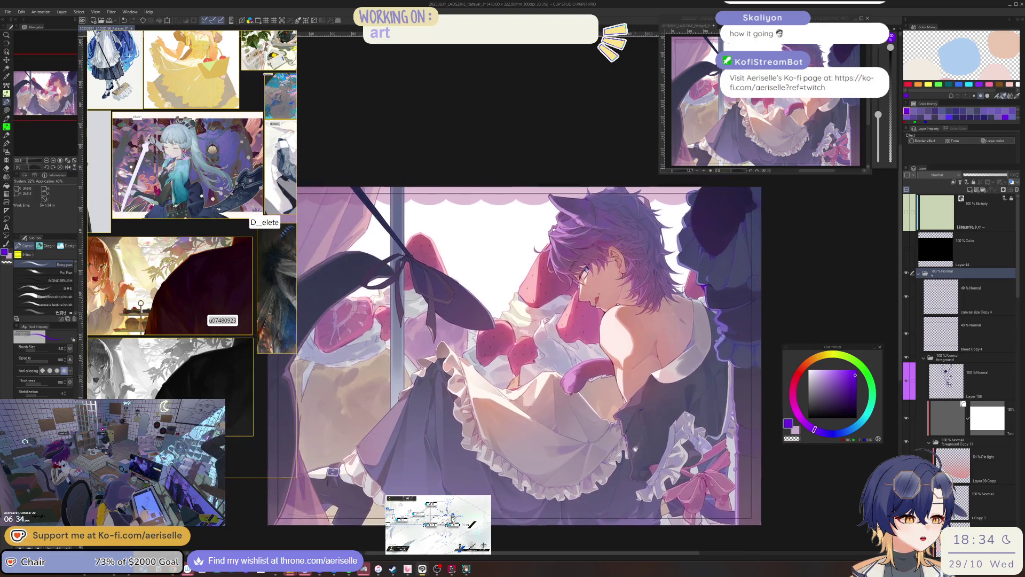
scroll(496, 366, up, 3)
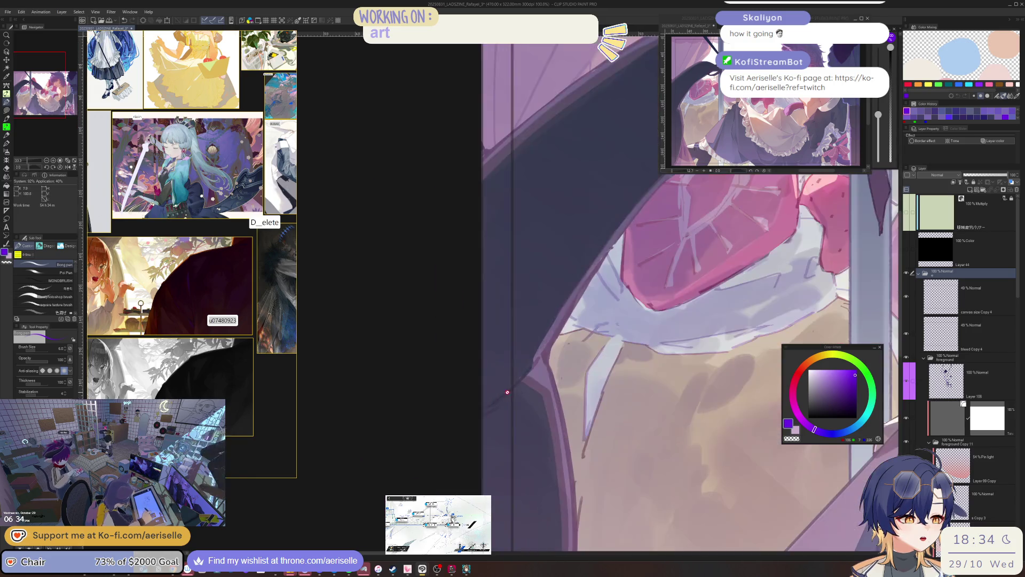
Step: Select Layer 106 and sample the ribbon's dark grey-blue as the drawing colour
click(974, 368)
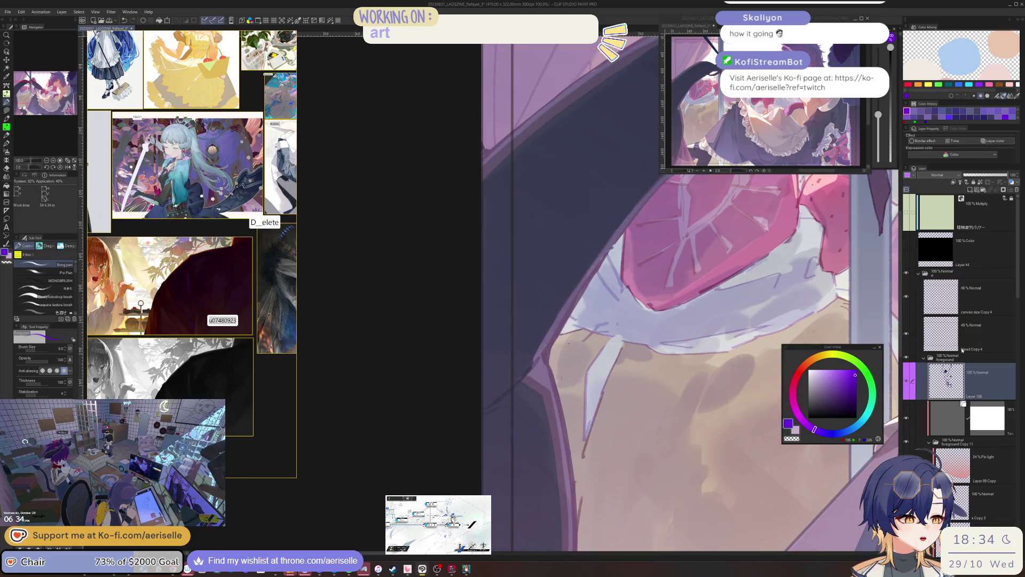
alt+click(497, 409)
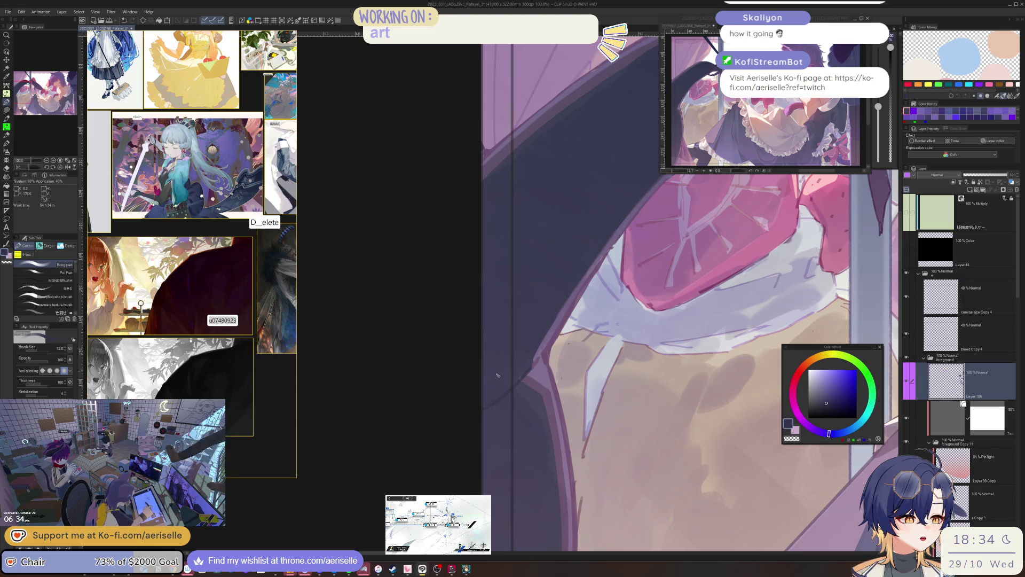
alt+click(496, 416)
scroll(496, 417, right, 5)
Step: Lasso part of the ribbon edge beside the strawberry, rotating and zooming the view
key(m)
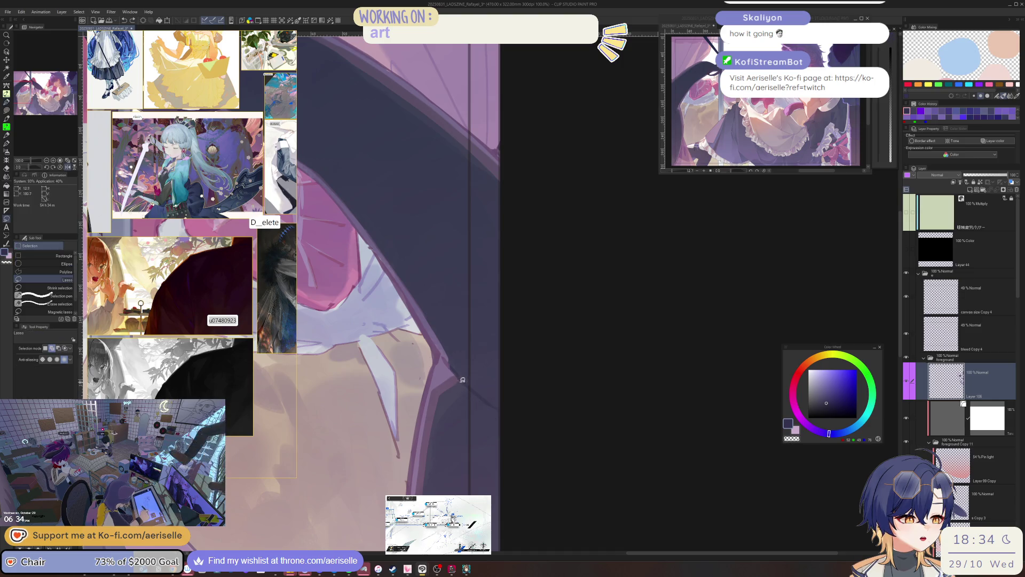
mouse_move(462, 379)
mouse_down()
mouse_move(439, 396)
mouse_move(444, 494)
mouse_move(532, 423)
mouse_move(466, 383)
mouse_up()
mouse_move(486, 388)
mouse_down()
mouse_move(496, 374)
mouse_move(560, 359)
mouse_move(513, 329)
mouse_move(521, 325)
mouse_move(446, 371)
mouse_move(365, 475)
mouse_move(499, 522)
mouse_move(539, 387)
mouse_move(499, 338)
mouse_move(405, 410)
mouse_up()
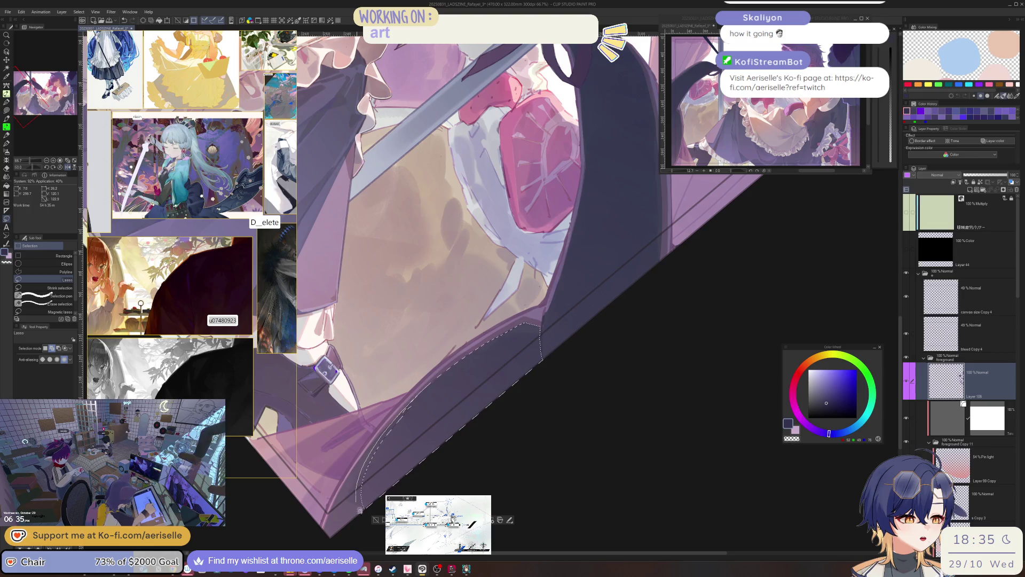
scroll(616, 361, down, 2)
key(g)
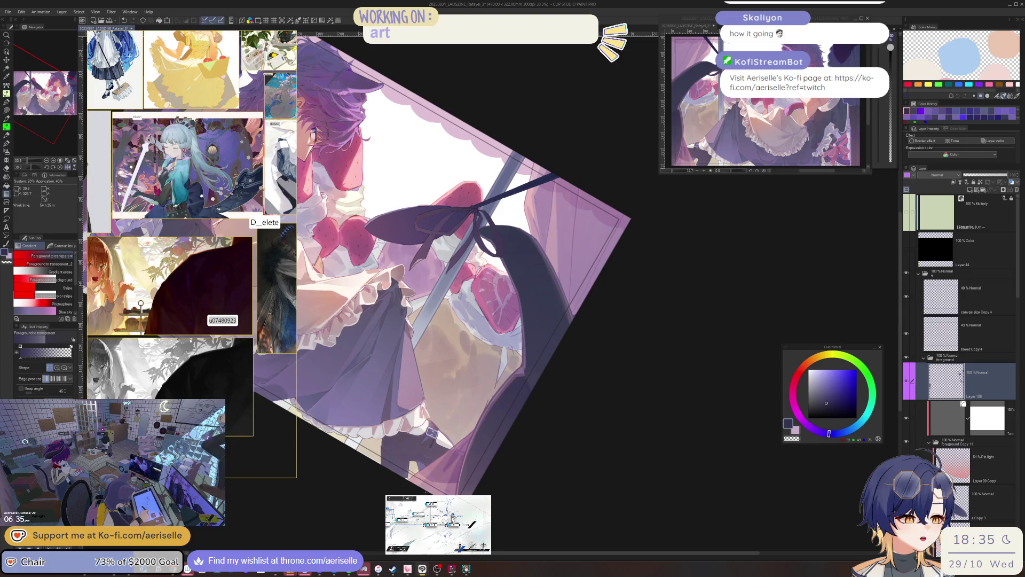
scroll(432, 432, up, 3)
key(m)
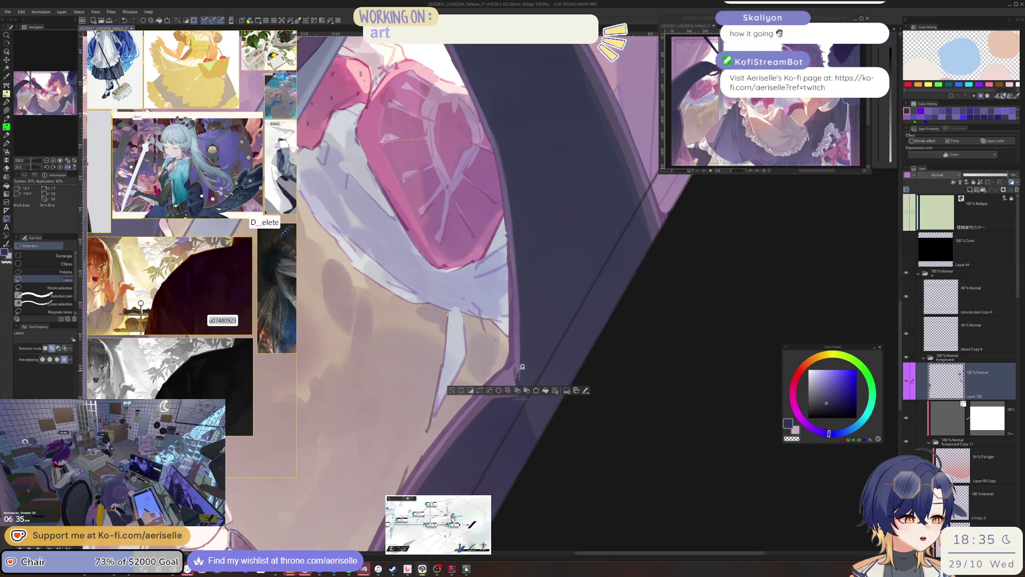
Step: Lasso the inner edge and right side of the ribbon tail, mirroring the view while tracing
mouse_move(519, 379)
mouse_down()
mouse_move(532, 417)
mouse_move(572, 430)
mouse_move(666, 327)
mouse_move(560, 180)
mouse_move(518, 185)
mouse_move(538, 280)
mouse_up()
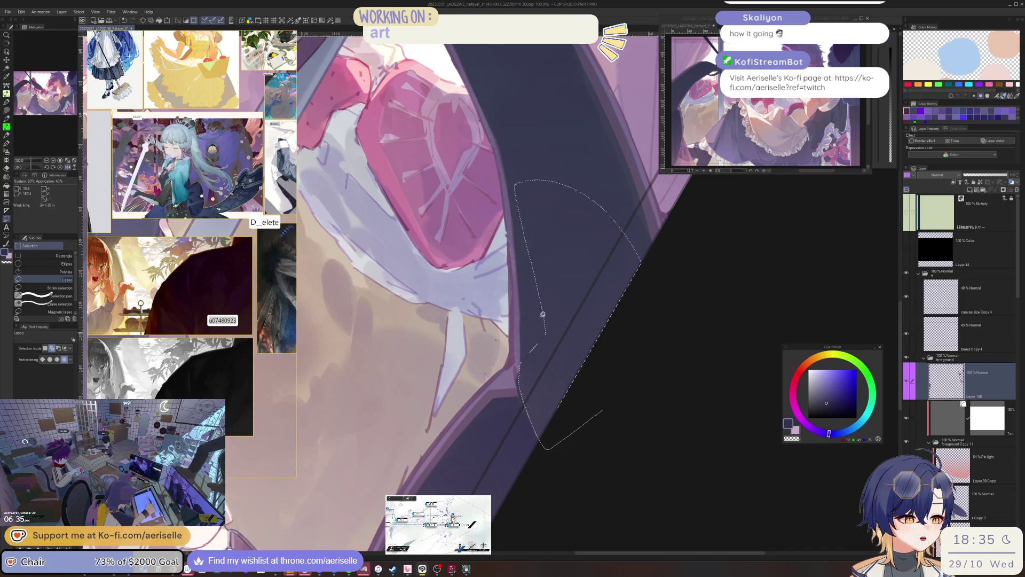
scroll(542, 314, up, 4)
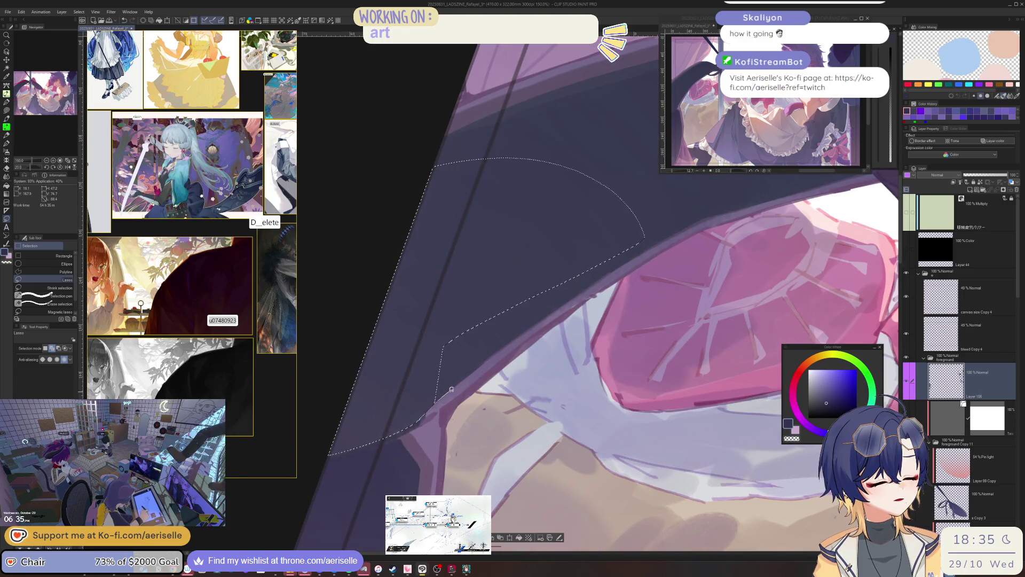
key(h)
key(minus)
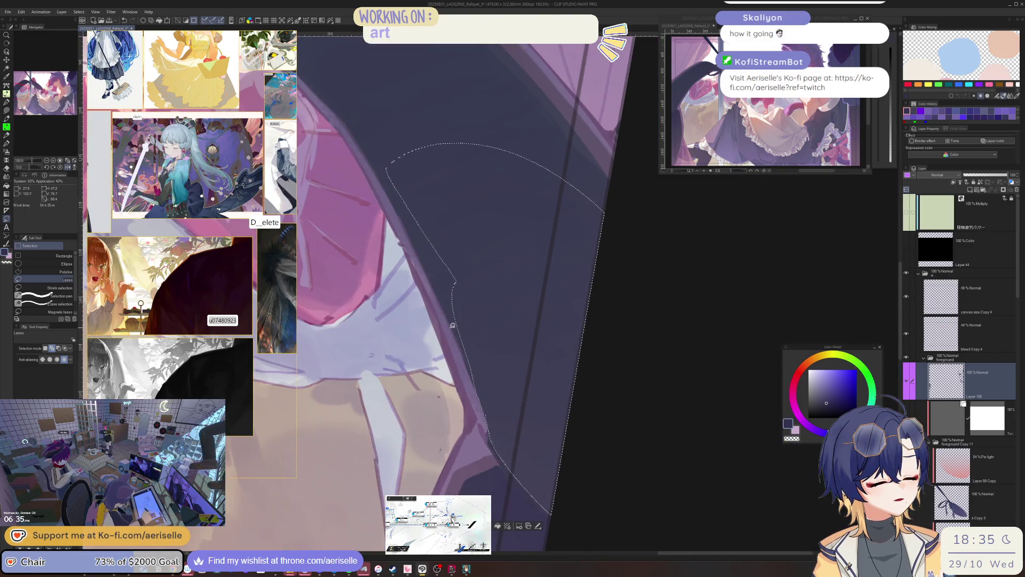
mouse_move(458, 332)
mouse_down()
mouse_move(472, 368)
mouse_move(511, 245)
mouse_move(425, 235)
mouse_move(414, 243)
mouse_move(463, 384)
mouse_move(591, 275)
mouse_move(408, 366)
mouse_move(606, 352)
mouse_move(556, 354)
mouse_up()
key(h)
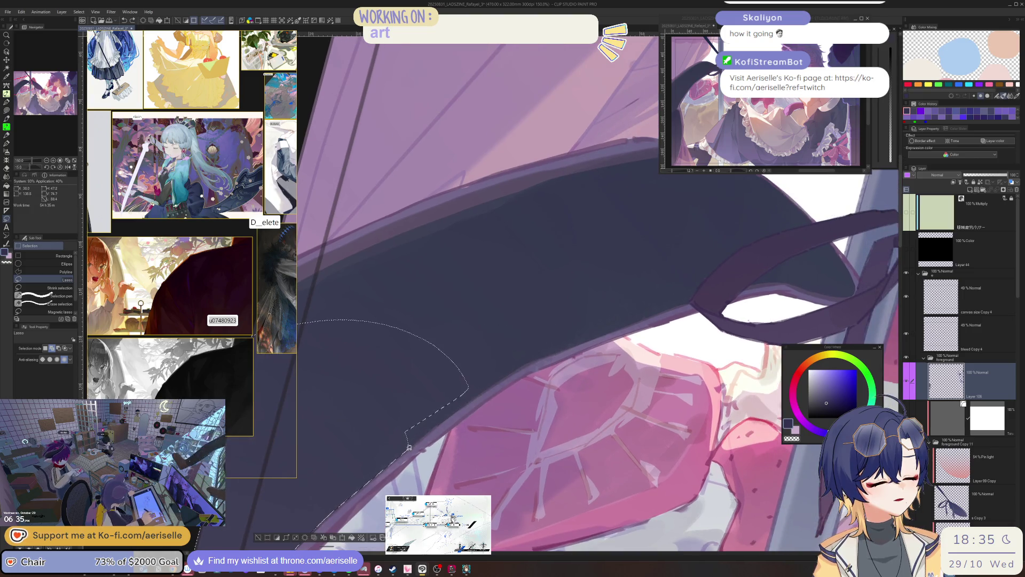
Step: Close the lasso along the strawberry edge and lay a lighter gradient across it
mouse_move(438, 423)
mouse_down()
mouse_move(532, 360)
mouse_move(667, 309)
mouse_move(682, 279)
mouse_move(382, 268)
mouse_move(312, 381)
mouse_up()
drag(312, 382, 432, 373)
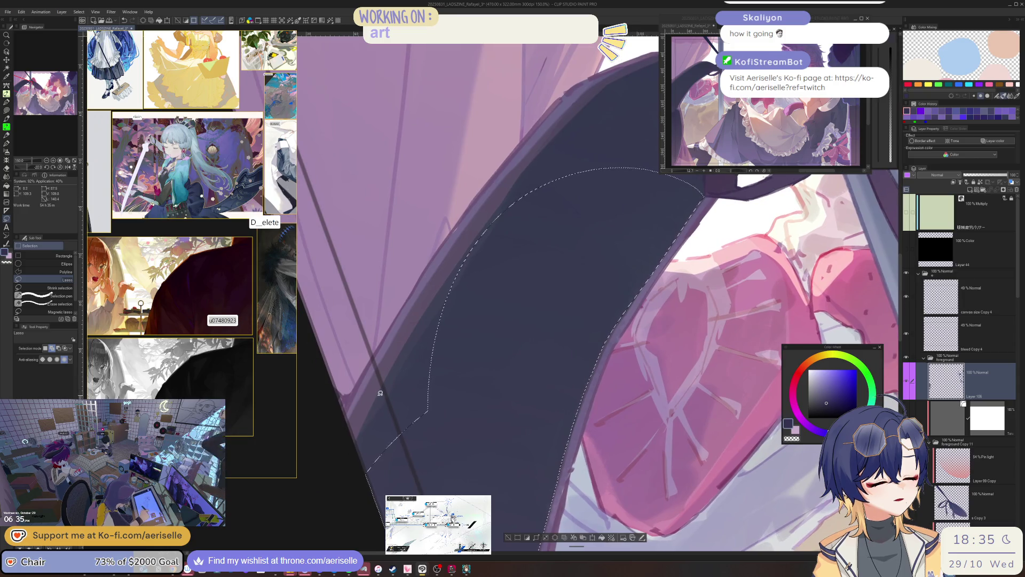
mouse_move(377, 395)
mouse_down()
mouse_move(357, 444)
mouse_move(522, 343)
mouse_move(466, 270)
mouse_move(453, 273)
mouse_up()
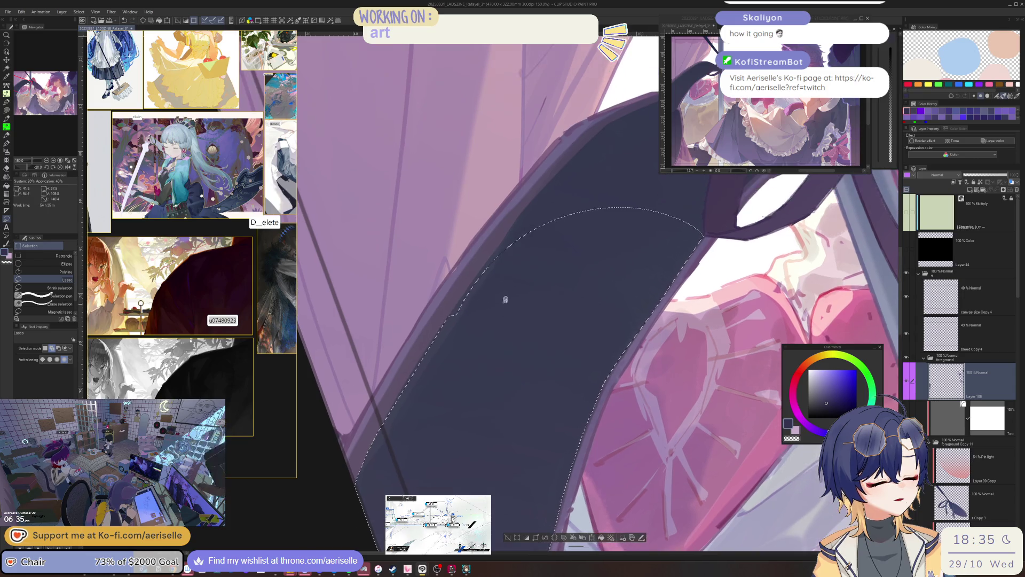
mouse_move(354, 387)
mouse_down()
mouse_move(518, 231)
mouse_move(631, 231)
mouse_move(690, 271)
mouse_up()
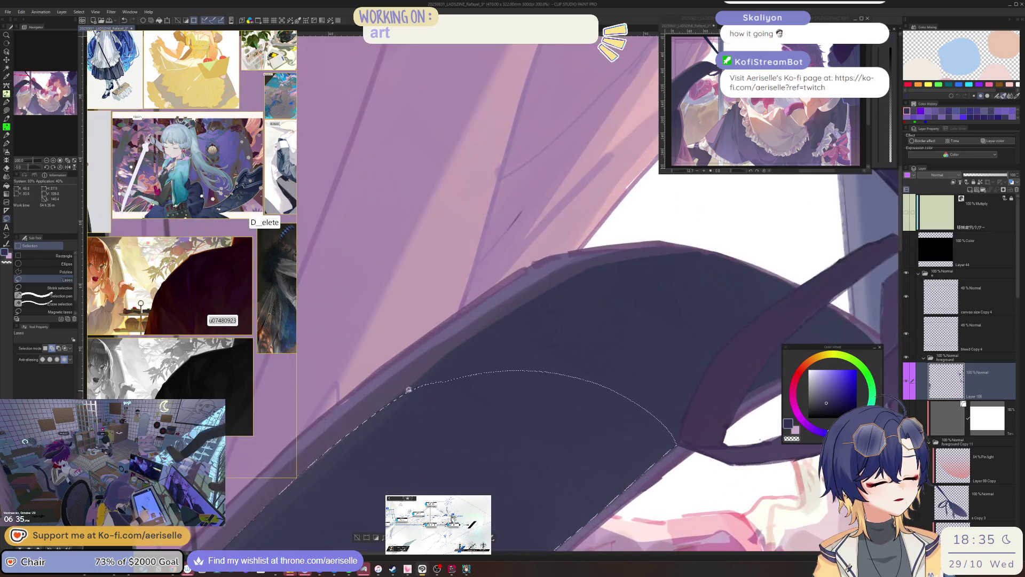
mouse_move(407, 389)
mouse_down()
mouse_move(599, 285)
mouse_move(728, 346)
mouse_move(689, 406)
mouse_up()
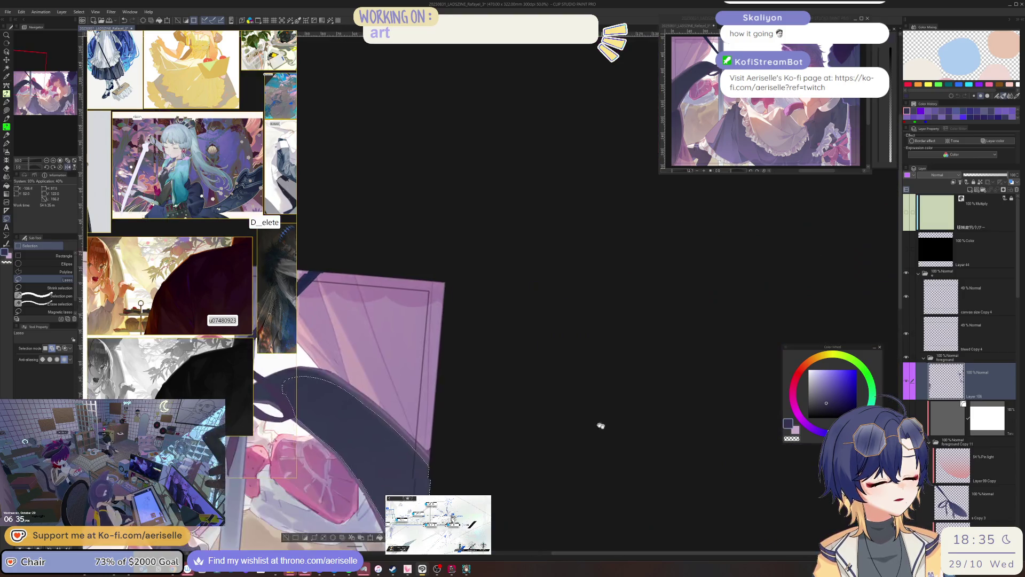
key(g)
drag(630, 534, 603, 398)
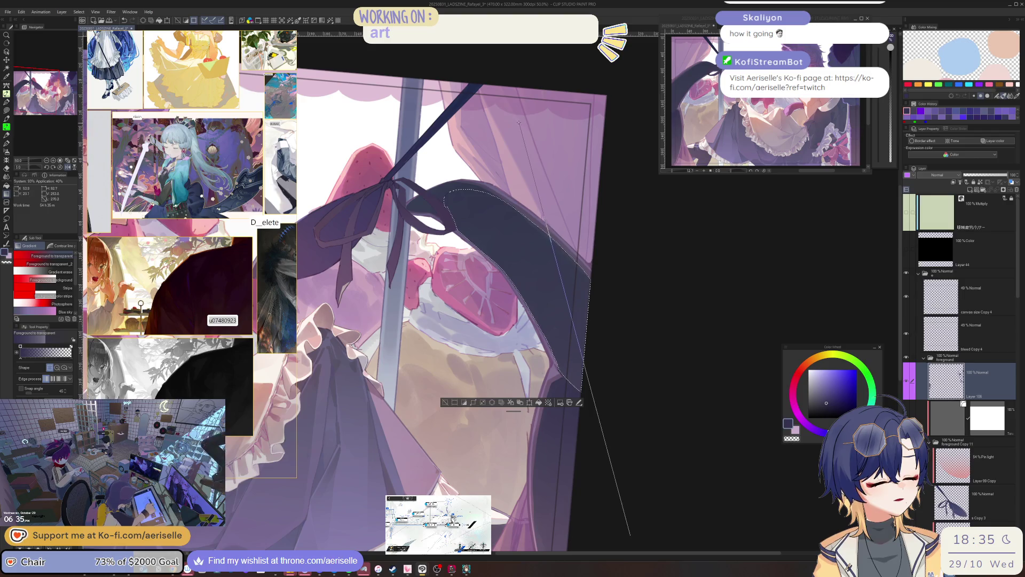
Step: Deselect, zoom out, level rotation to 0°, and open the color profile preview dialog
key(ctrl+d)
key(ctrl+minus)
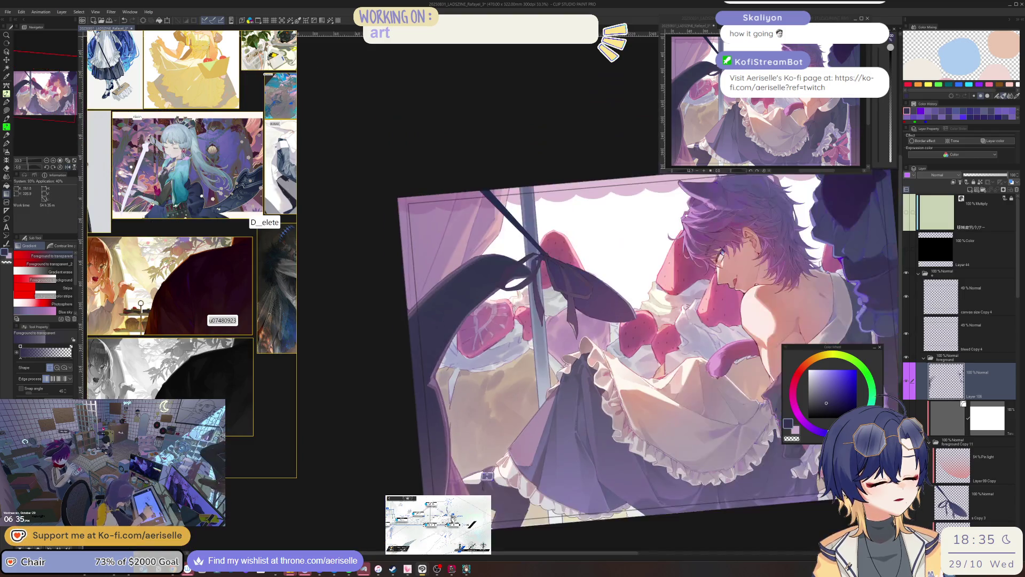
key(ctrl+at)
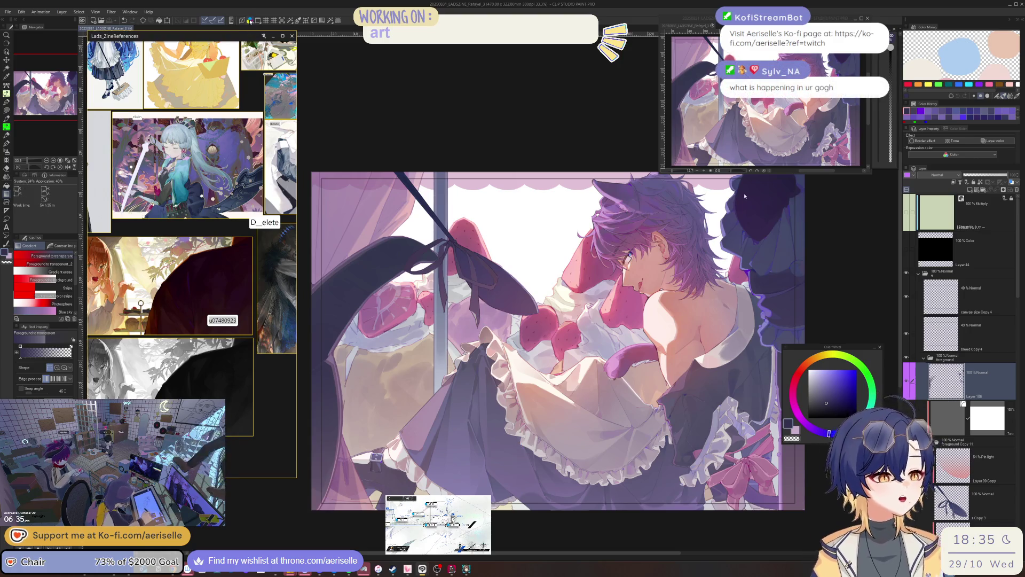
key(ctrl+y)
mouse_move(715, 245)
mouse_down()
mouse_move(877, 194)
mouse_move(877, 156)
mouse_up()
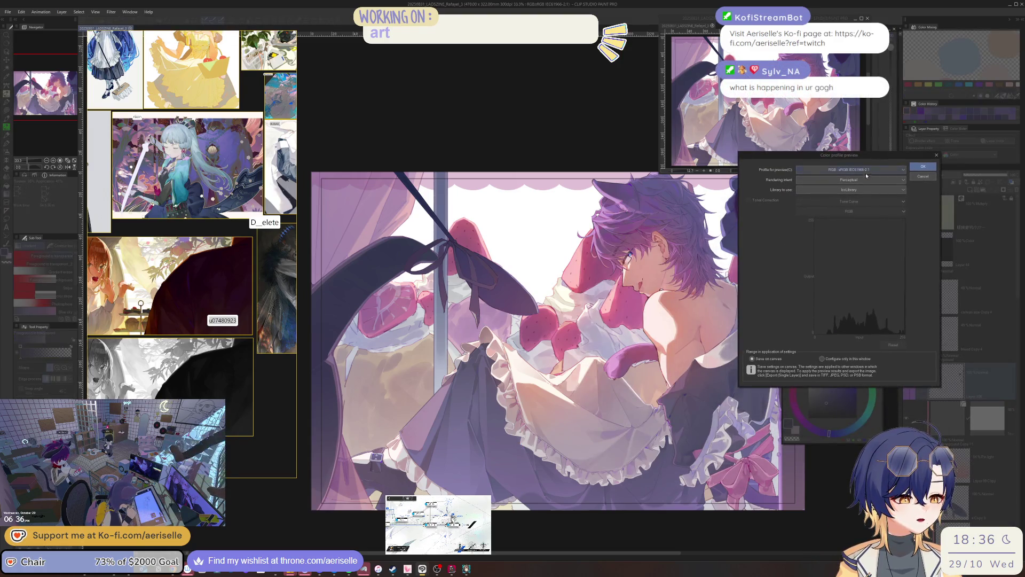
Step: Preview the art as CMYK U.S. Web Coated (SWOP) v2, revert to sRGB IEC61966-2.1, and cancel
click(876, 169)
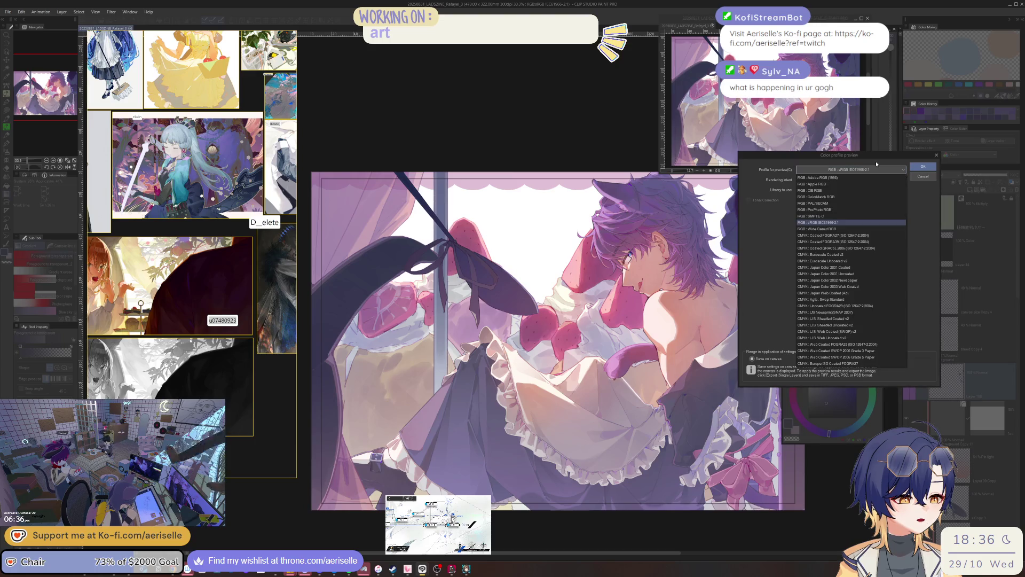
click(863, 332)
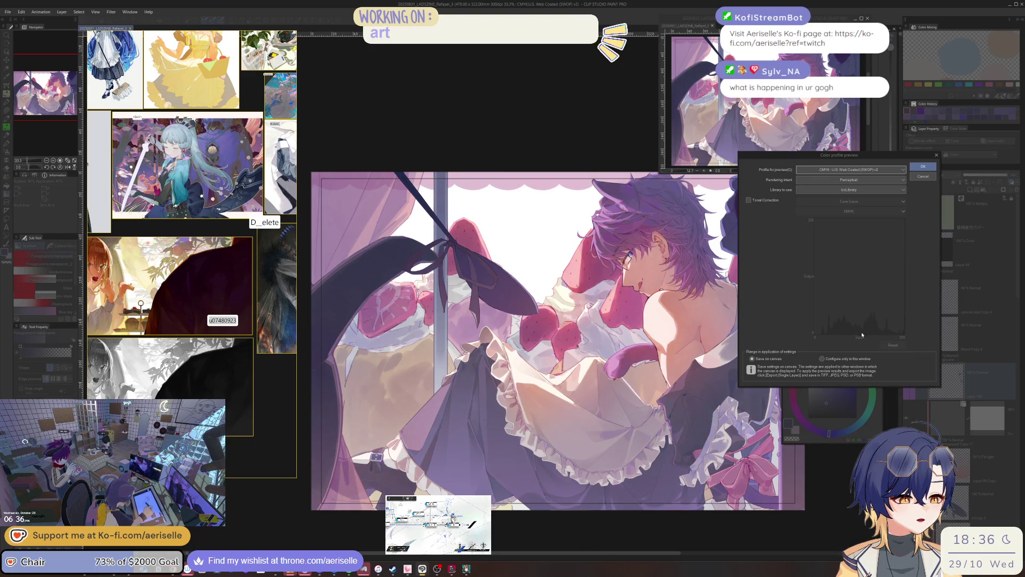
click(874, 170)
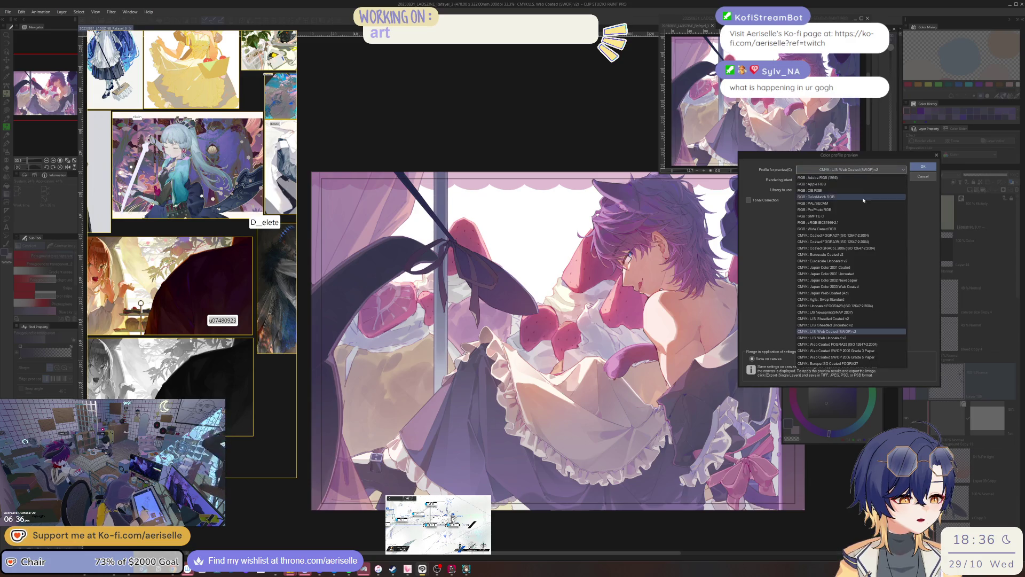
click(850, 497)
scroll(621, 269, up, 5)
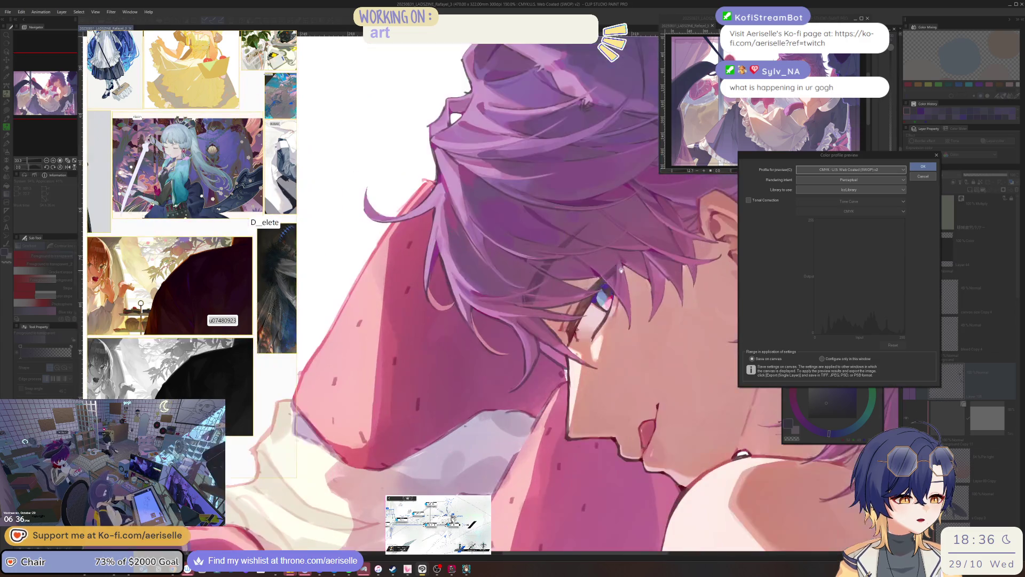
click(857, 171)
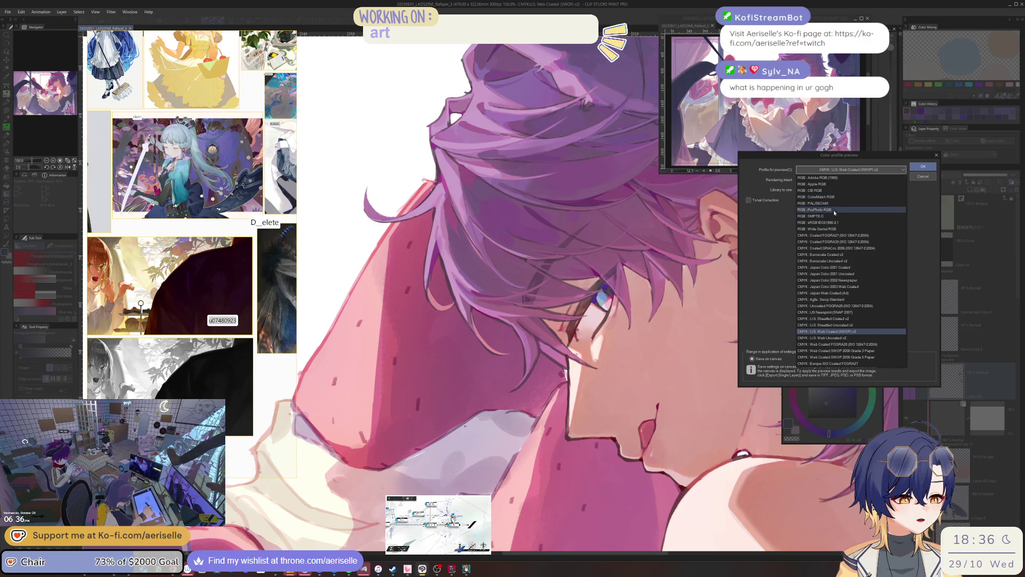
click(841, 223)
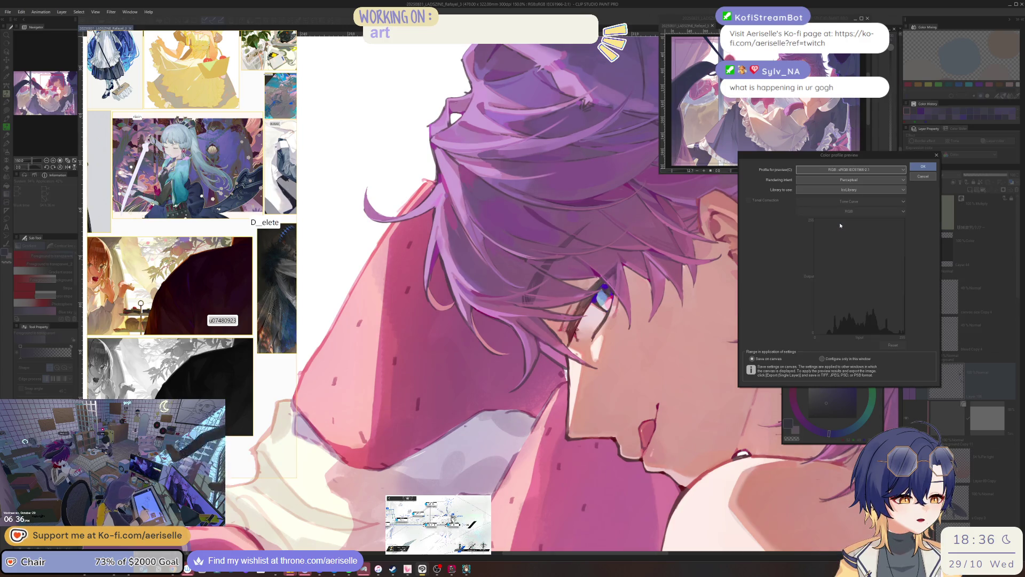
click(922, 177)
key(ctrl+0)
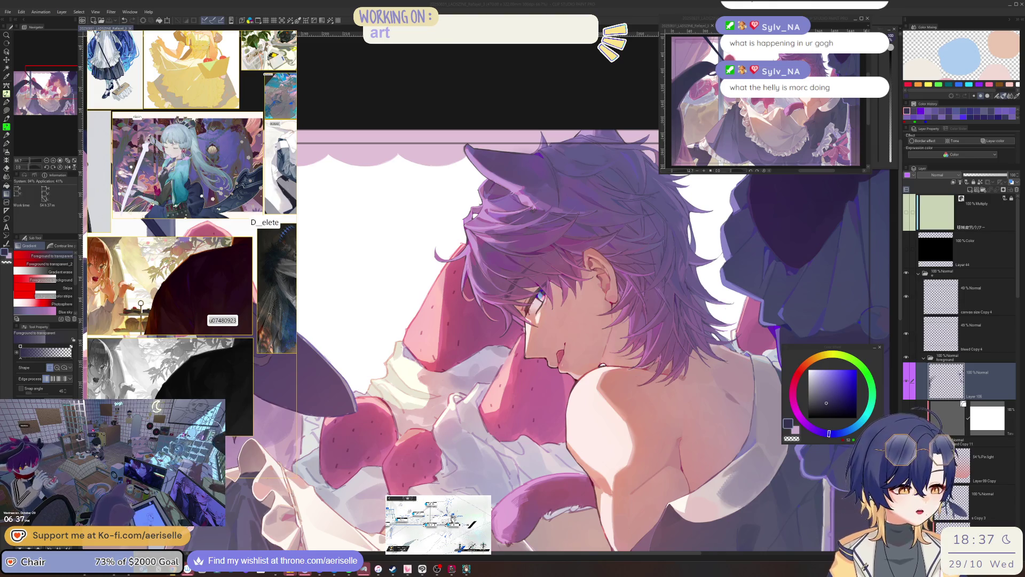
click(844, 349)
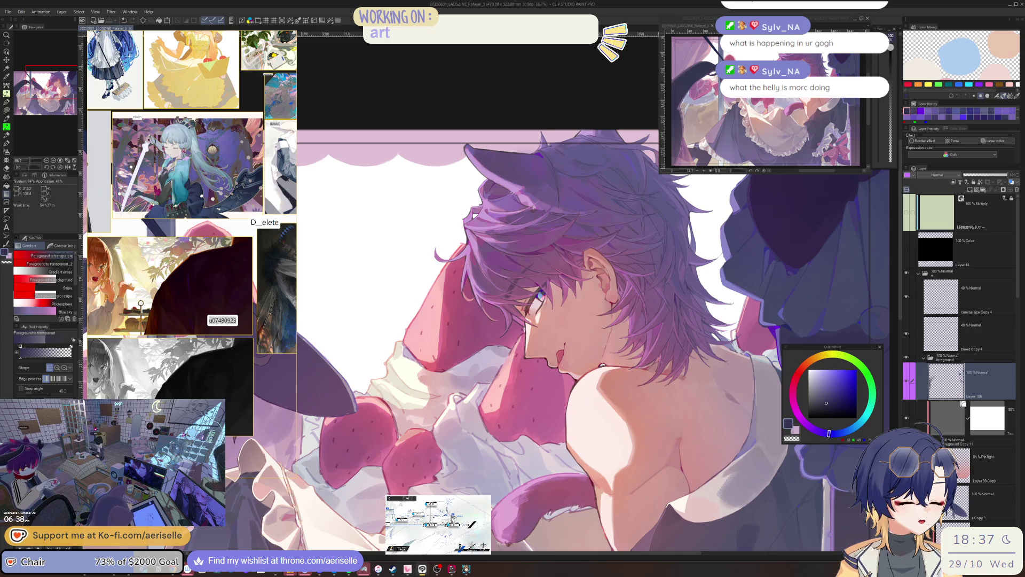
Step: Bring the strawberries, ribbon, and whole illustration into view
mouse_move(534, 299)
mouse_down()
mouse_move(585, 234)
mouse_move(669, 211)
mouse_move(681, 222)
mouse_move(670, 201)
mouse_up()
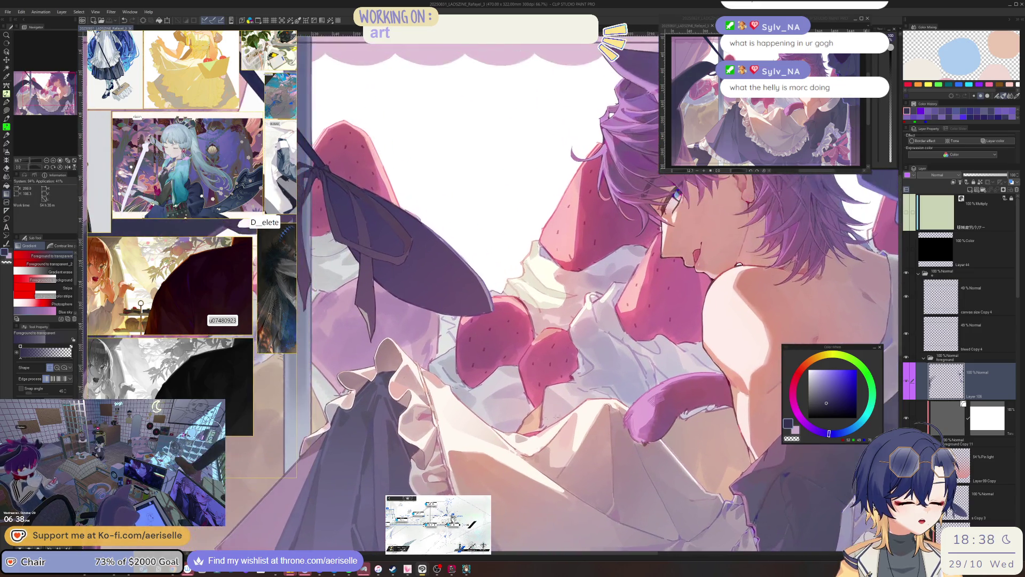
scroll(582, 377, up, 2)
key(o)
scroll(581, 377, down, 3)
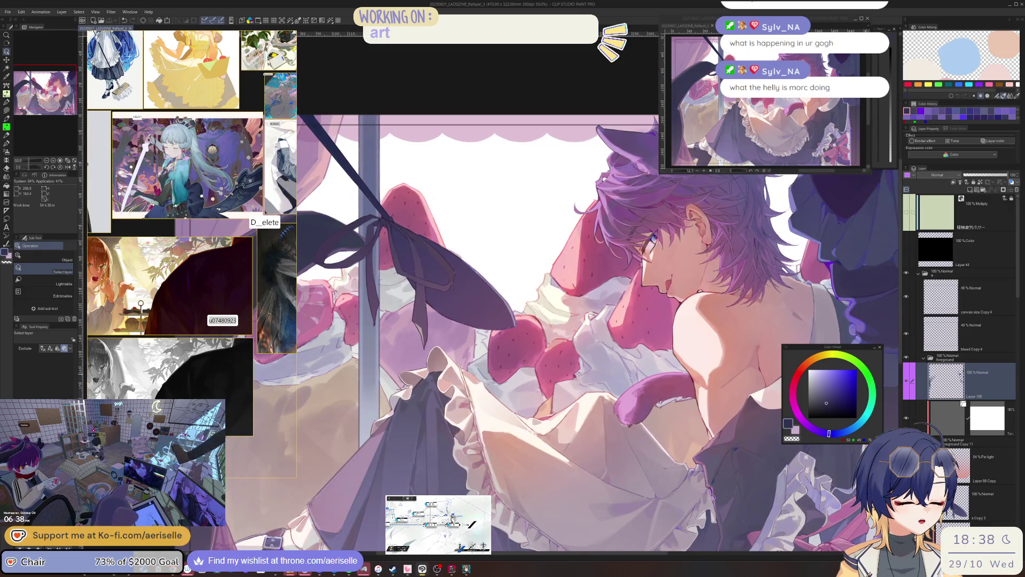
scroll(581, 377, down, 2)
mouse_move(560, 373)
mouse_down()
mouse_move(597, 374)
mouse_move(631, 354)
mouse_up()
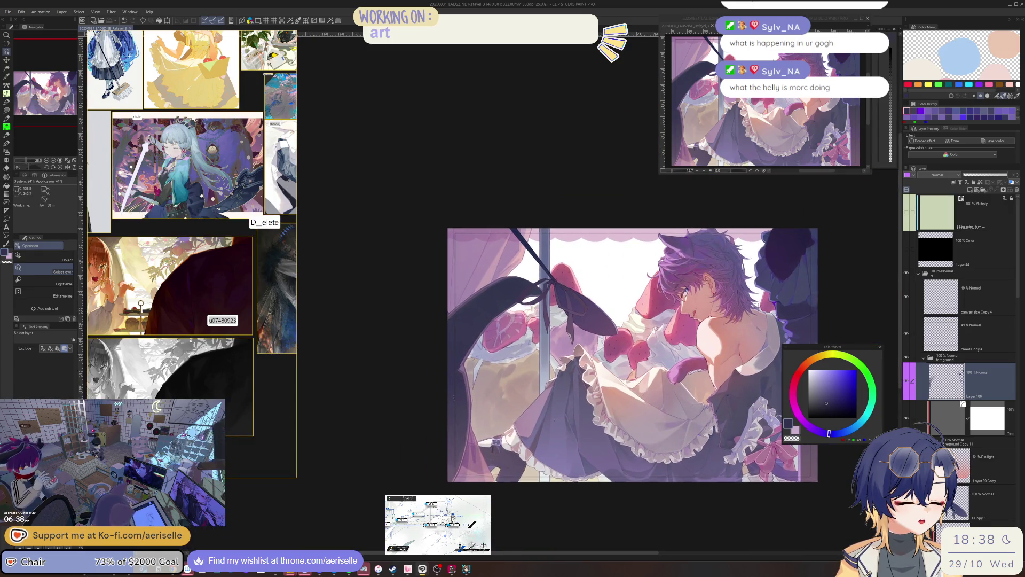
scroll(472, 320, up, 4)
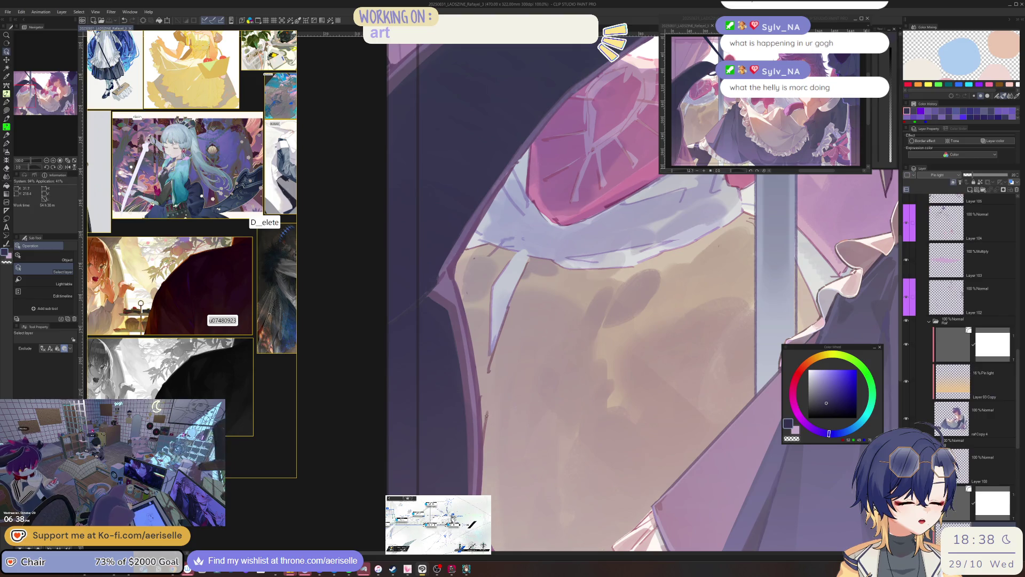
scroll(430, 377, down, 4)
scroll(449, 390, up, 6)
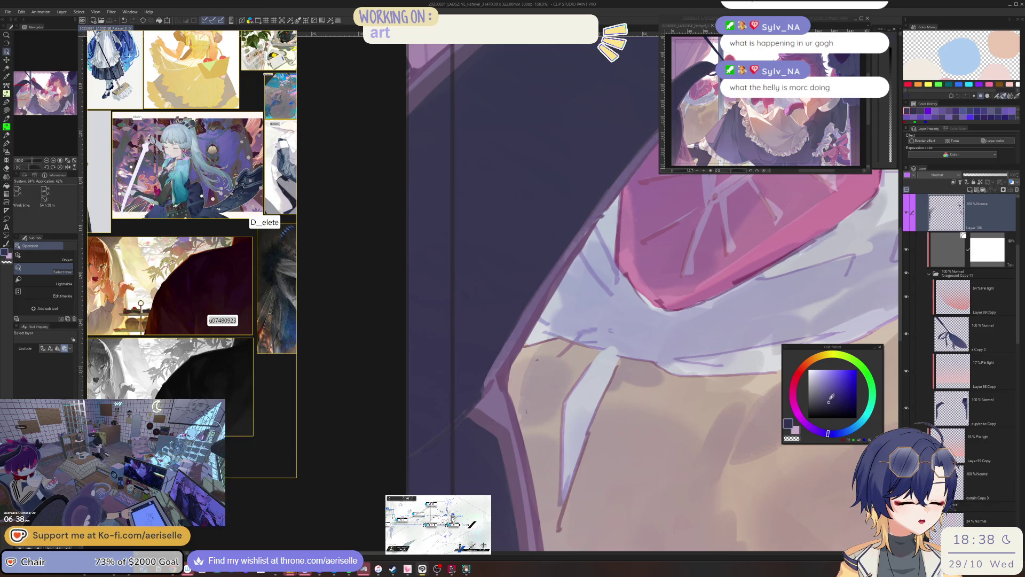
Step: Paint dark pen strokes along the shape's edge on a tilted canvas, with a smaller brush
key(p)
mouse_move(478, 398)
mouse_down()
mouse_move(507, 371)
mouse_move(419, 405)
mouse_move(426, 384)
mouse_up()
drag(425, 379, 425, 403)
key(bracketleft)
key(bracketleft)
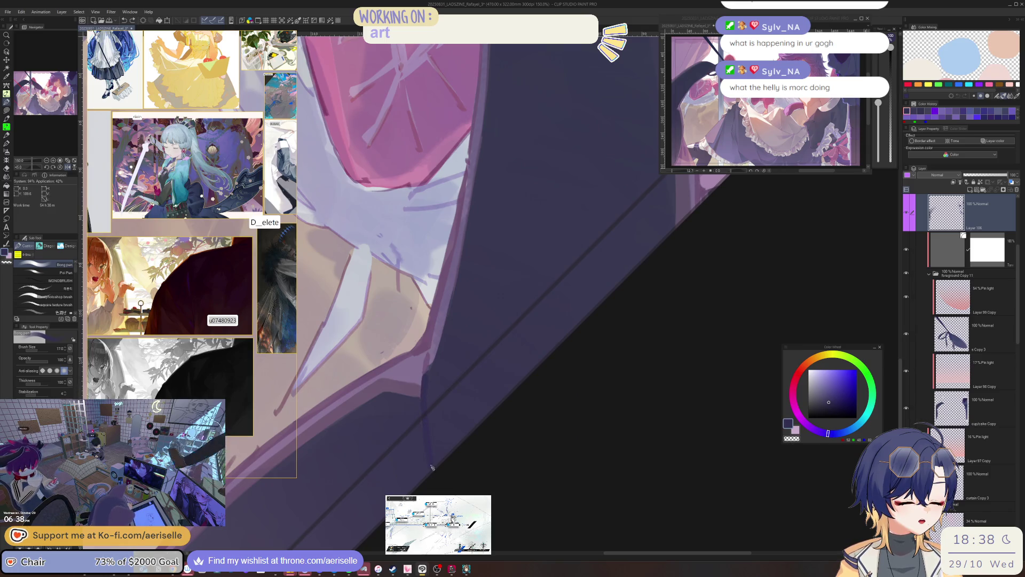
scroll(429, 391, down, 3)
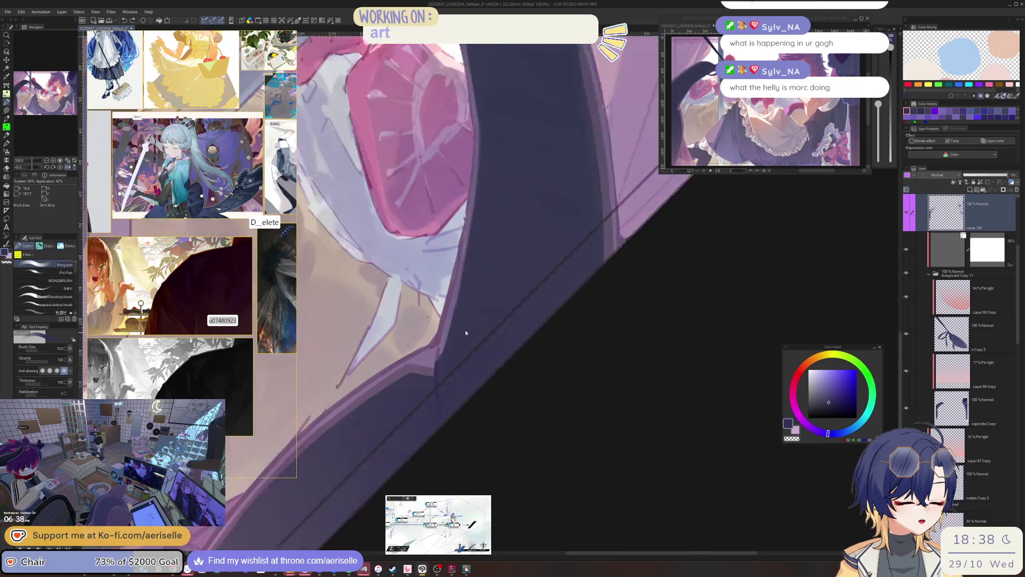
Step: Pick a muted pink-purple colour, shrink the brush further, and level the rotated view
alt+click(465, 329)
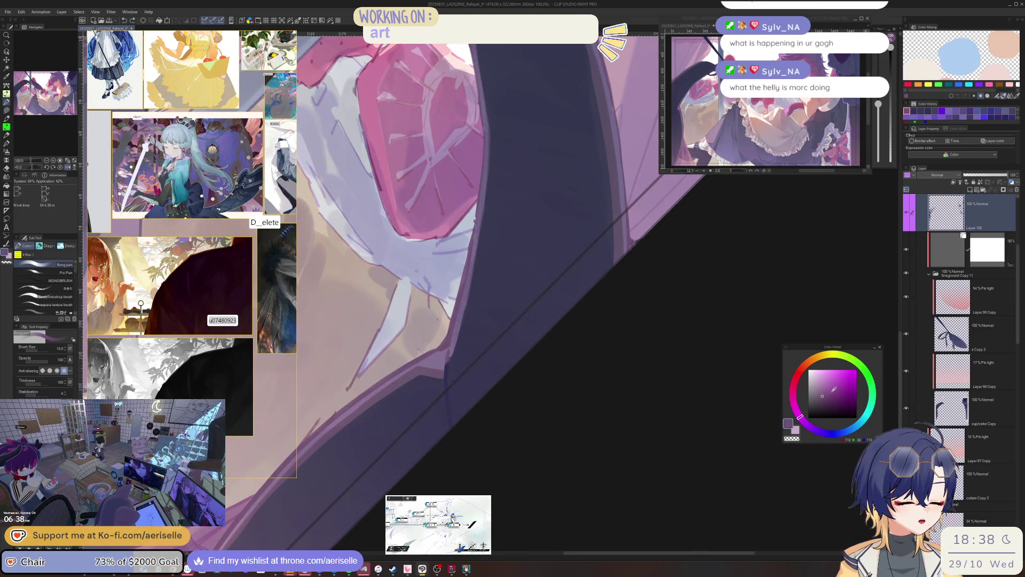
click(840, 388)
key(minus)
key(minus)
key(minus)
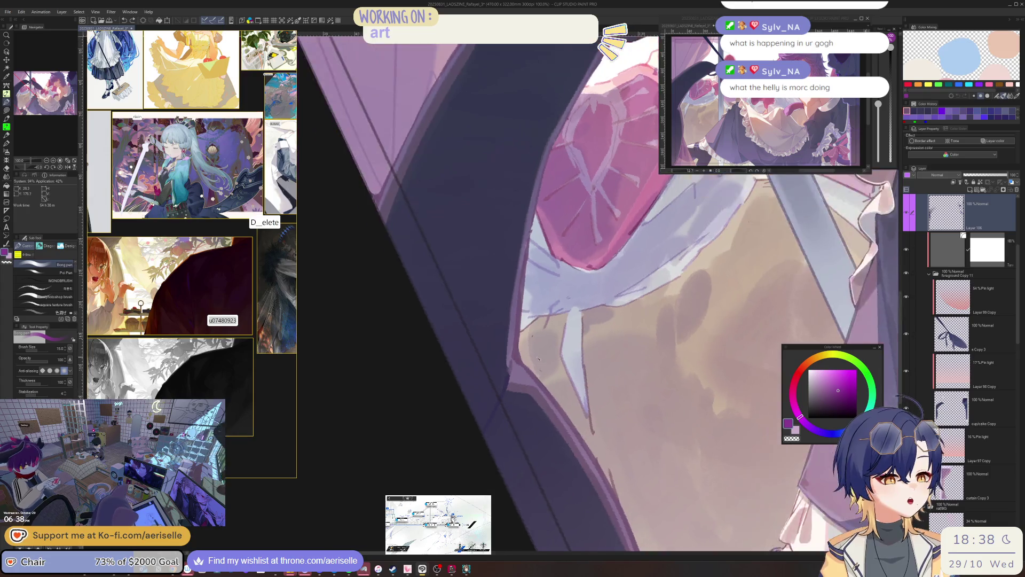
scroll(488, 369, up, 2)
key(bracketleft)
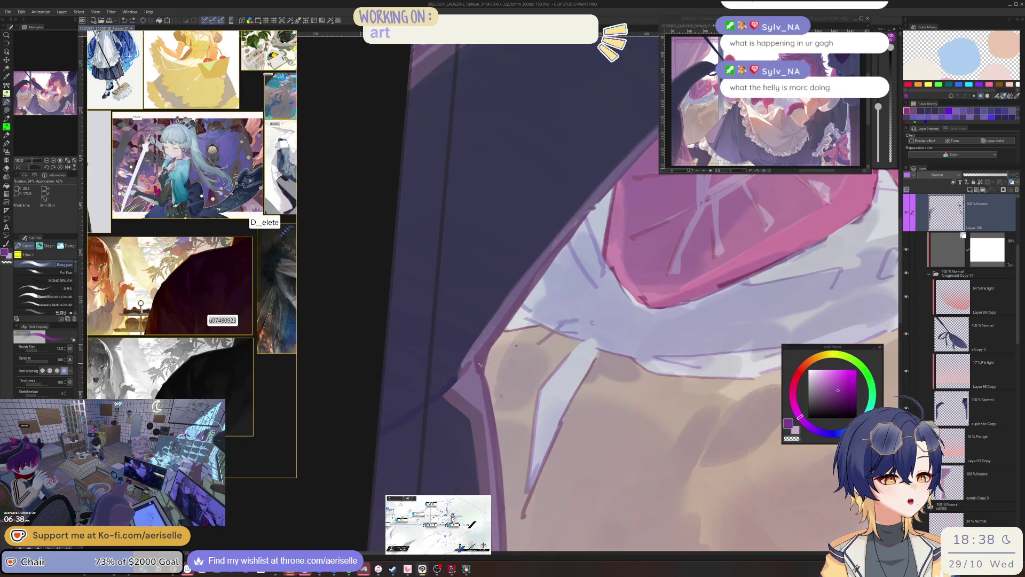
scroll(479, 366, down, 5)
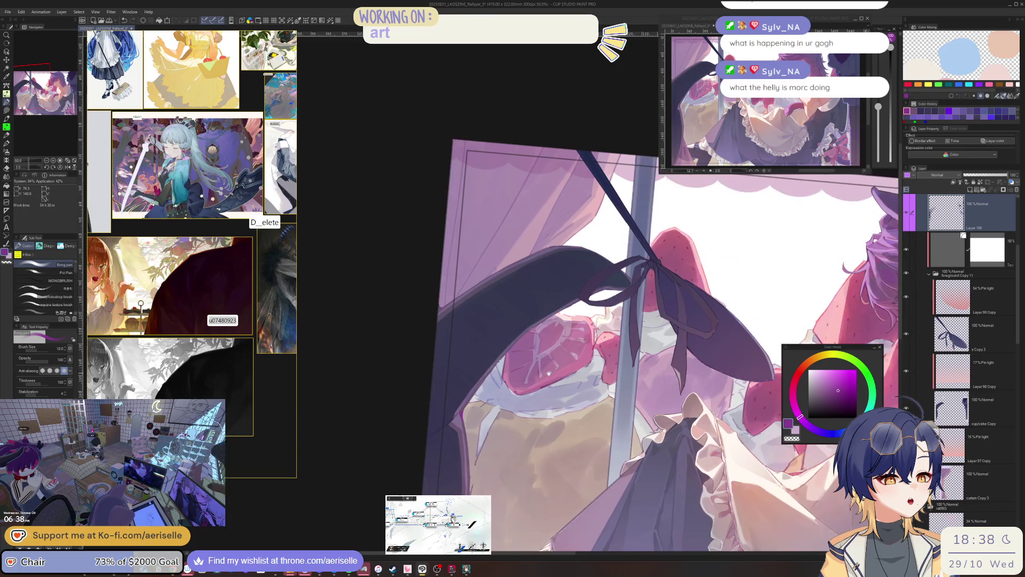
key(asciicircum)
key(asciicircum)
key(asciicircum)
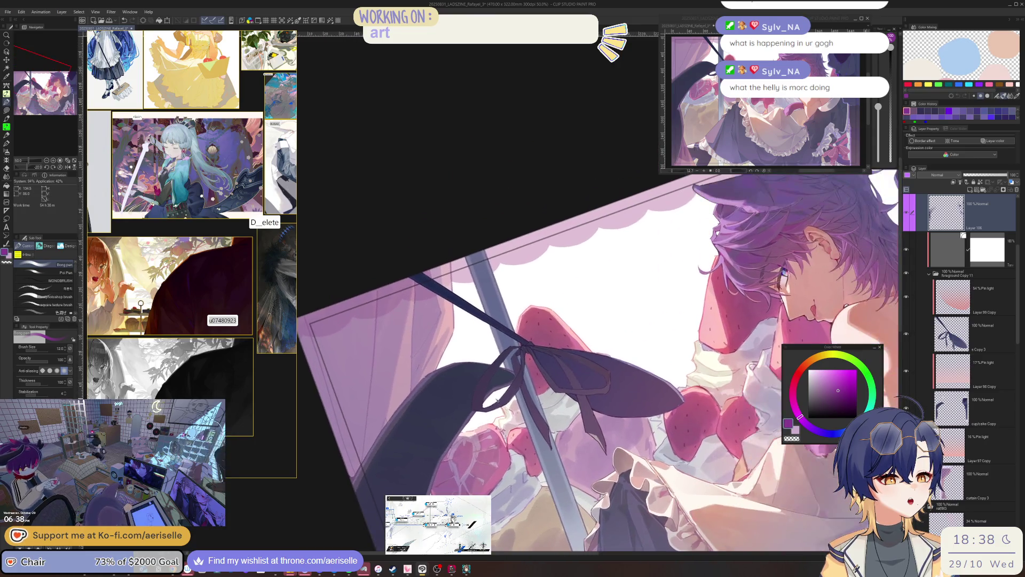
key(asciicircum)
scroll(492, 366, up, 3)
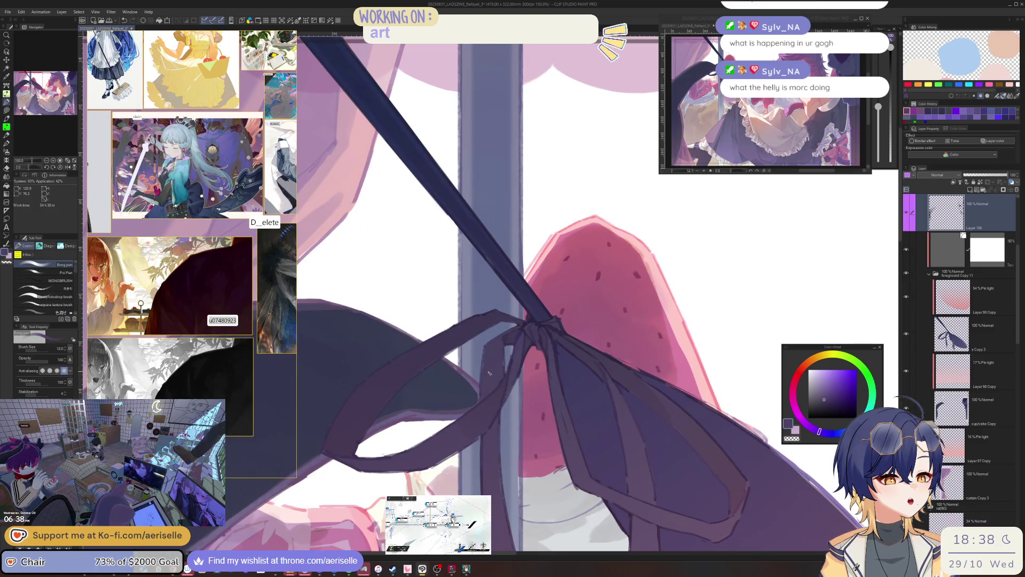
Step: Sample the ribbon's colour and shift it darker with a new hue on the colour wheel
alt+click(490, 369)
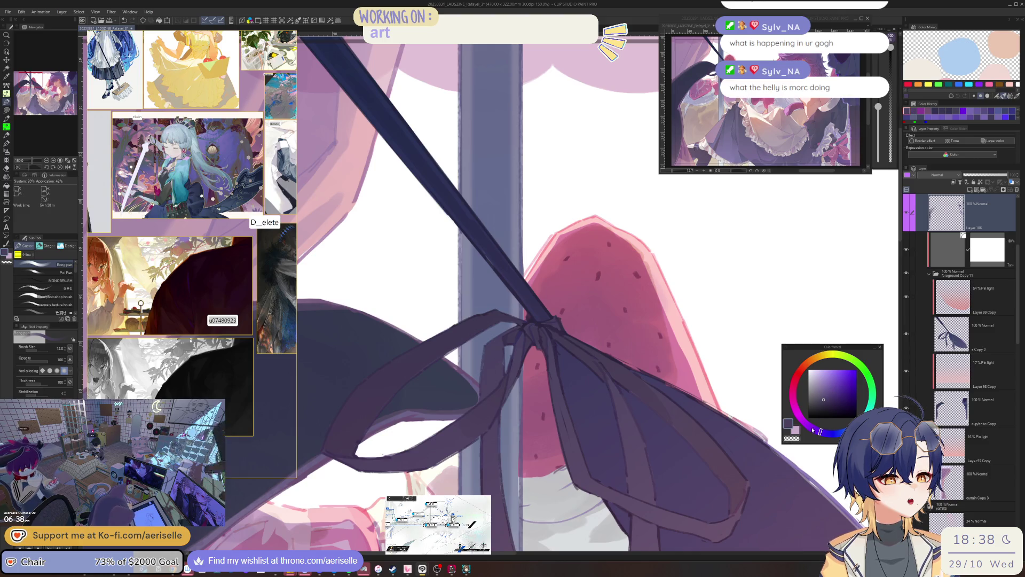
click(813, 429)
click(828, 402)
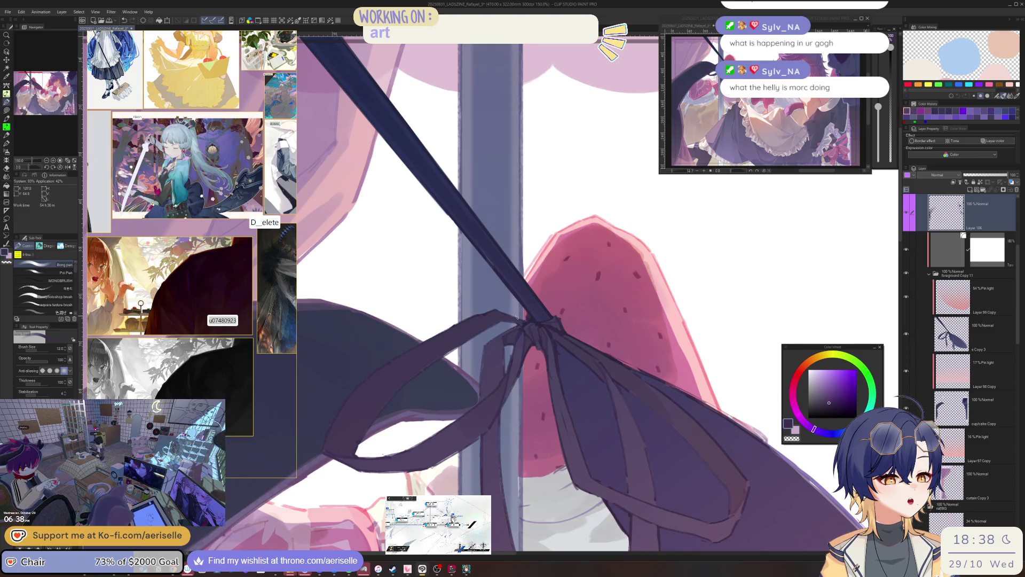
click(826, 426)
scroll(490, 336, up, 4)
Step: Lasso a ribbon strand, fill it with a gradient highlight, and deselect
key(m)
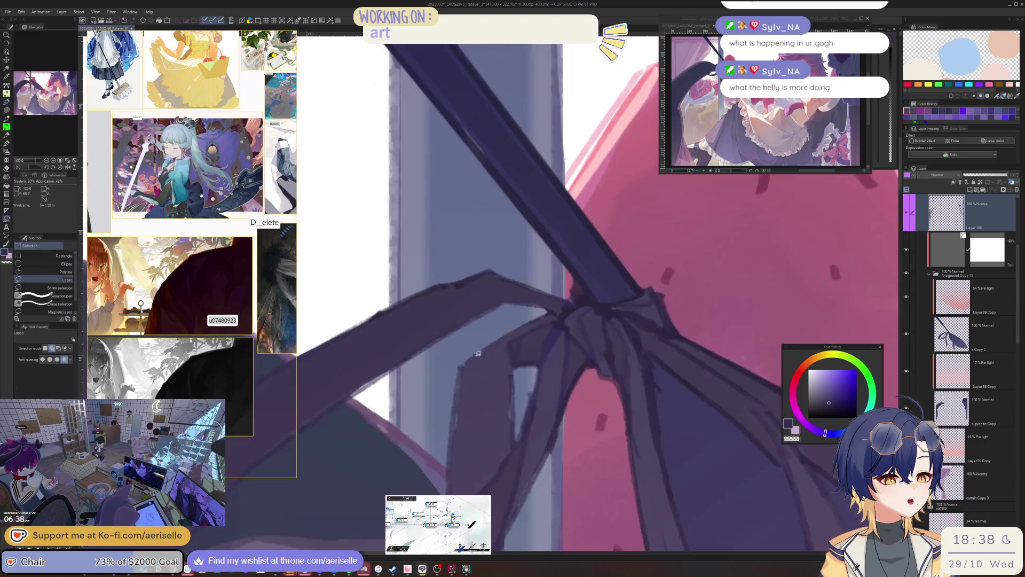
mouse_move(465, 365)
mouse_down()
mouse_move(486, 352)
mouse_move(511, 363)
mouse_move(512, 448)
mouse_move(482, 488)
mouse_move(451, 454)
mouse_move(465, 364)
mouse_up()
scroll(465, 365, down, 3)
key(g)
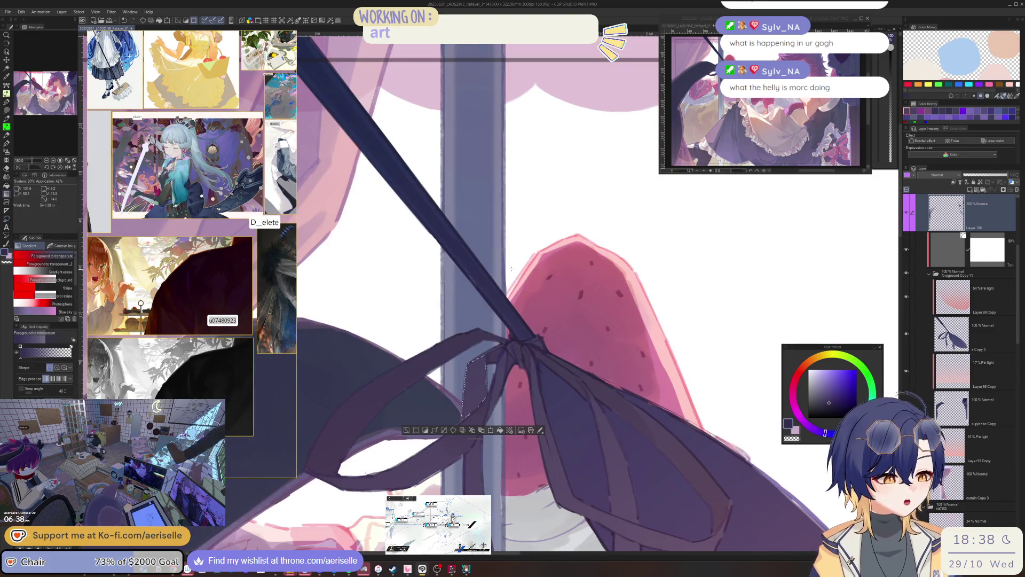
drag(491, 483, 491, 484)
key(ctrl+d)
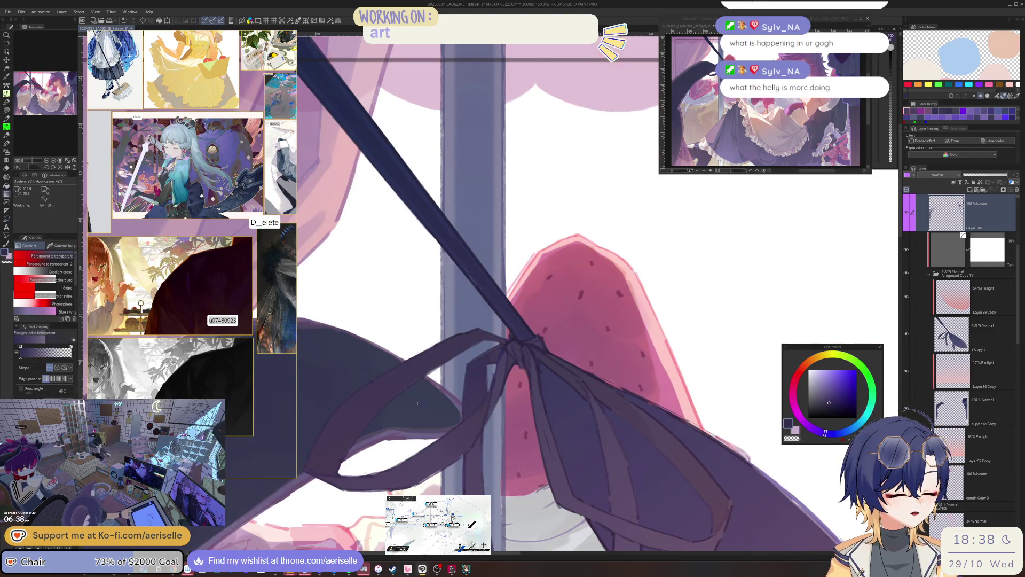
scroll(616, 417, down, 3)
scroll(566, 307, up, 3)
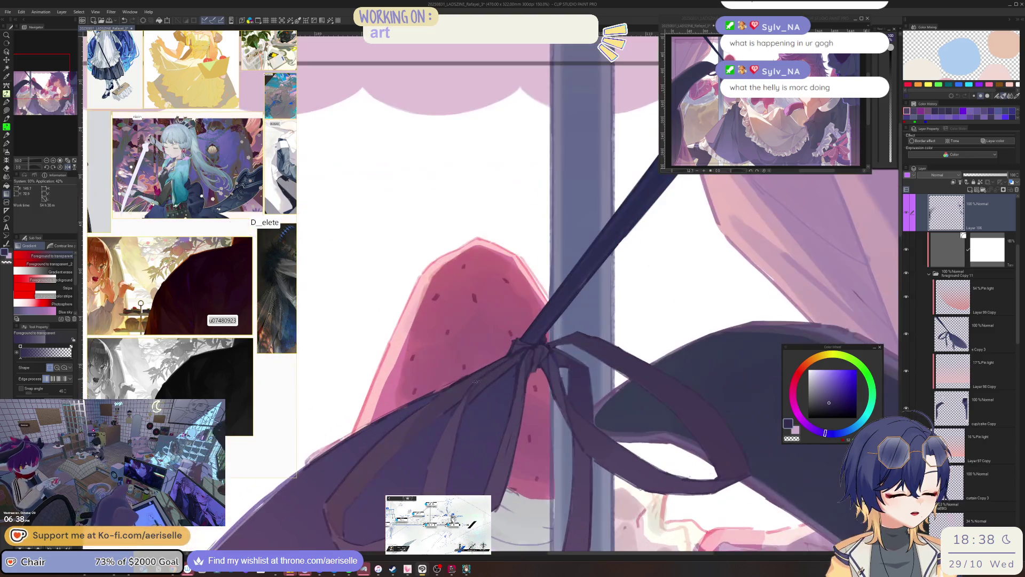
scroll(489, 369, up, 2)
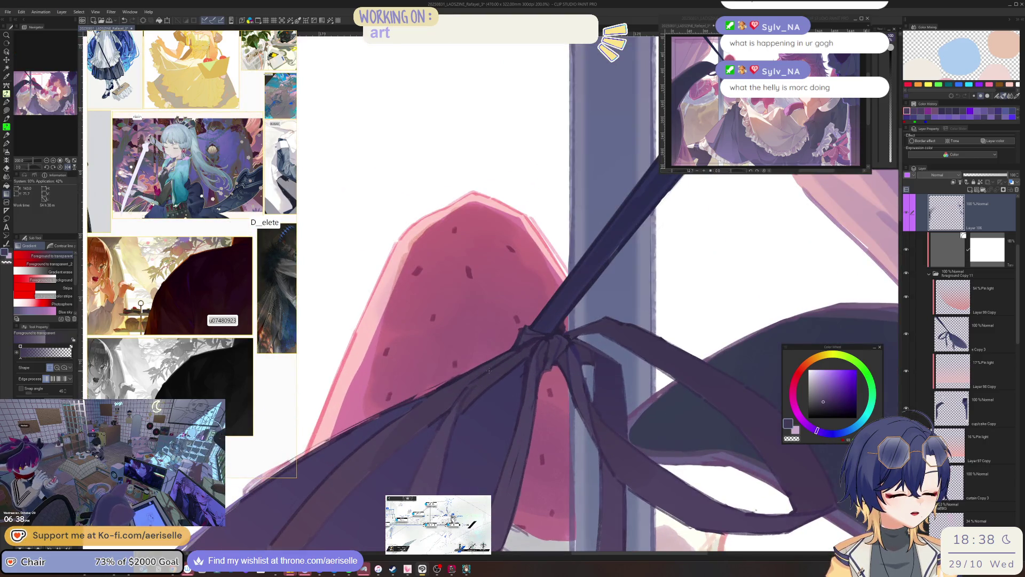
Step: Nudge the highlight hue and outline another ribbon strand for highlighting
drag(814, 428, 810, 428)
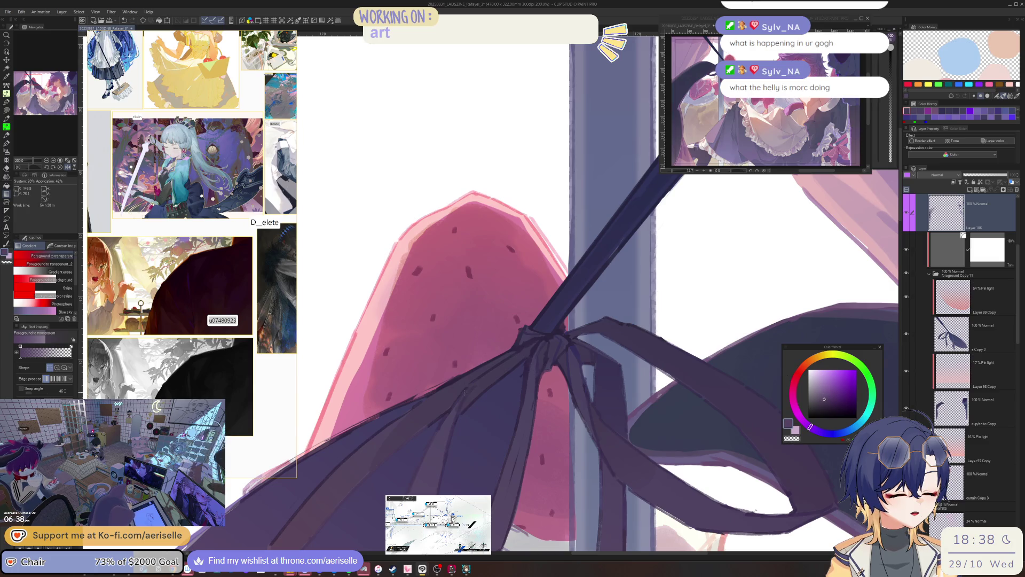
key(m)
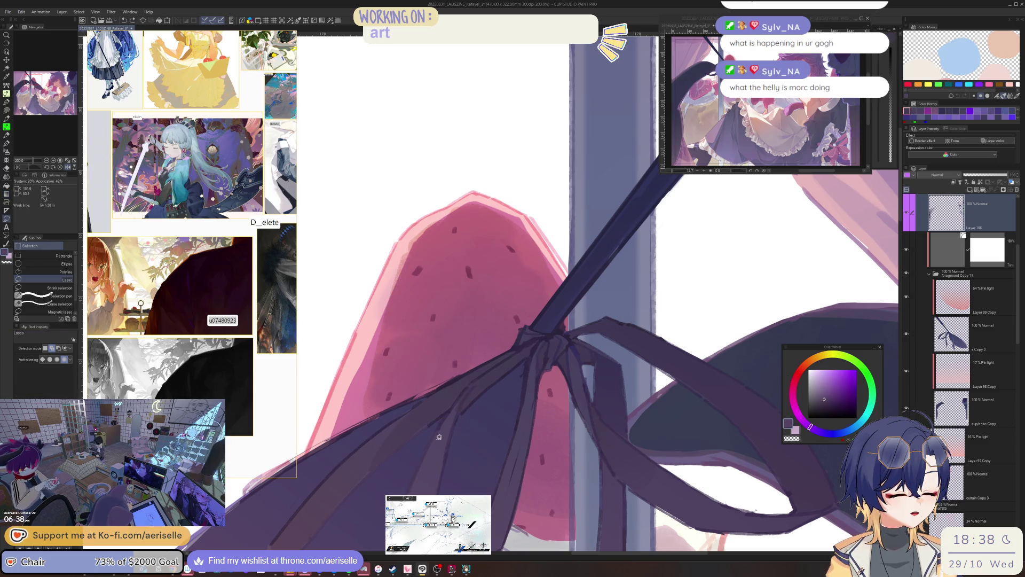
click(810, 427)
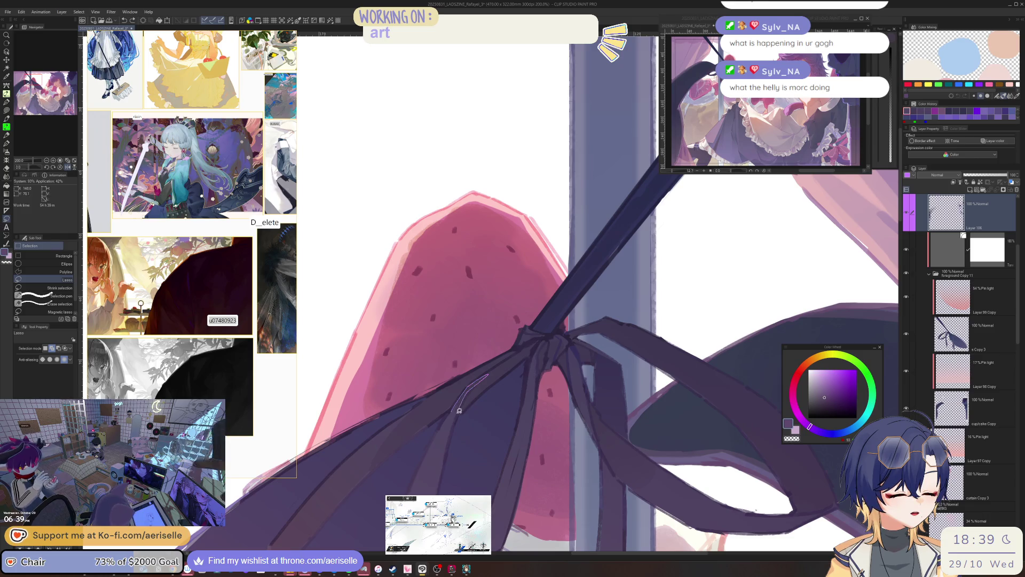
mouse_move(459, 410)
mouse_down()
mouse_move(435, 489)
mouse_move(431, 447)
mouse_up()
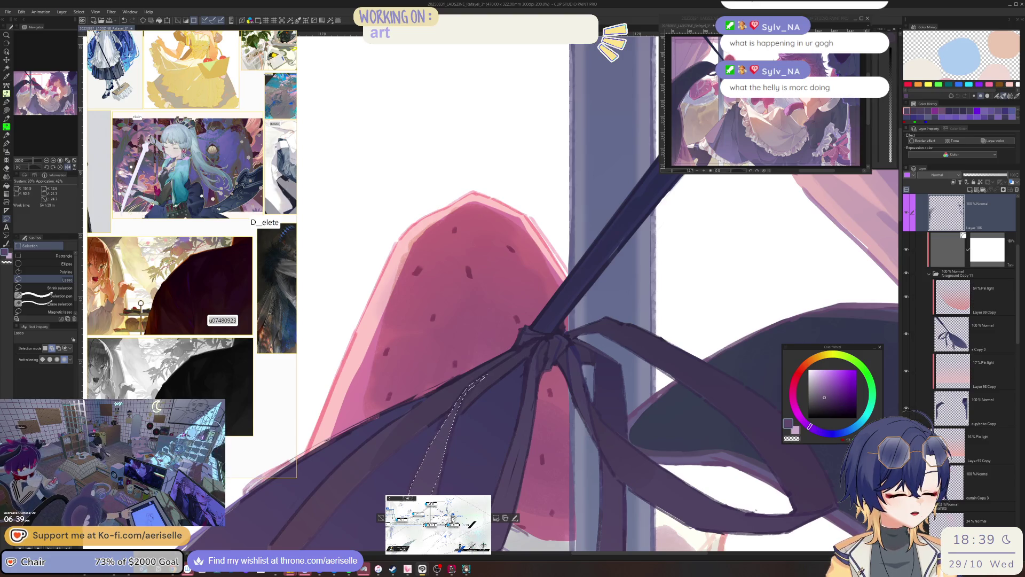
scroll(534, 363, down, 1)
key(g)
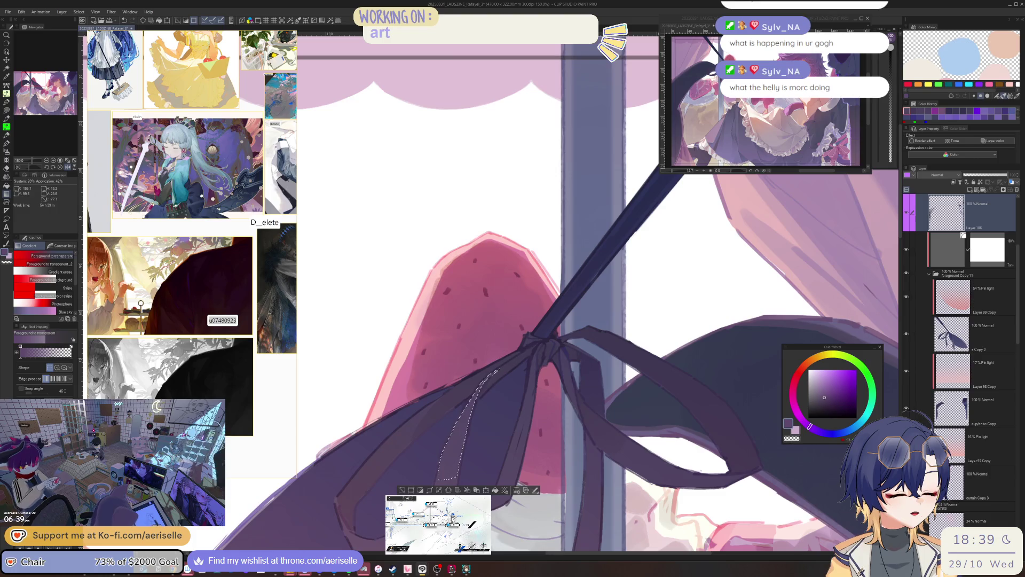
scroll(541, 439, down, 2)
scroll(541, 438, up, 3)
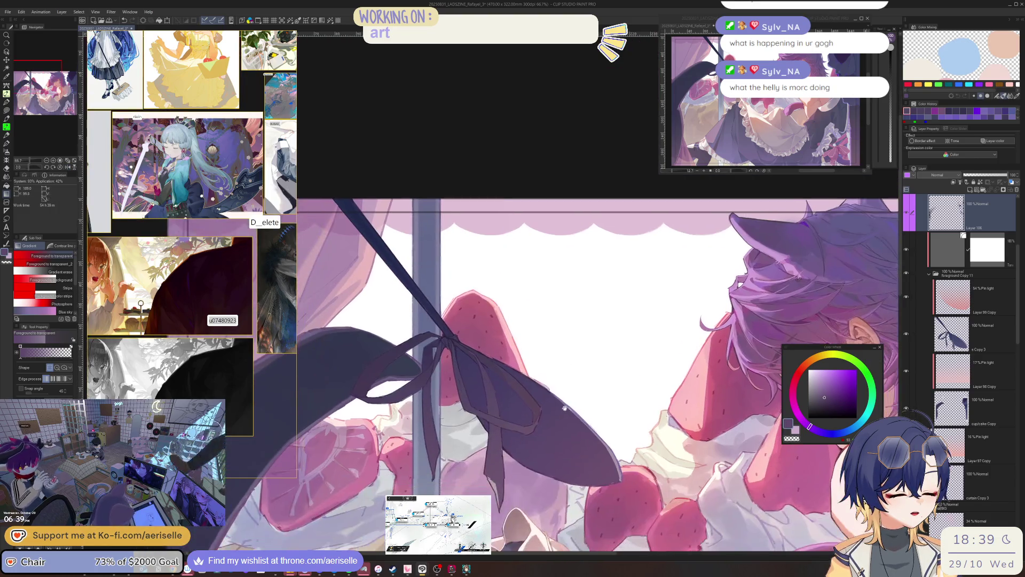
Step: Lasso the inner fold of the ribbon tail, zooming and rotating around it
key(m)
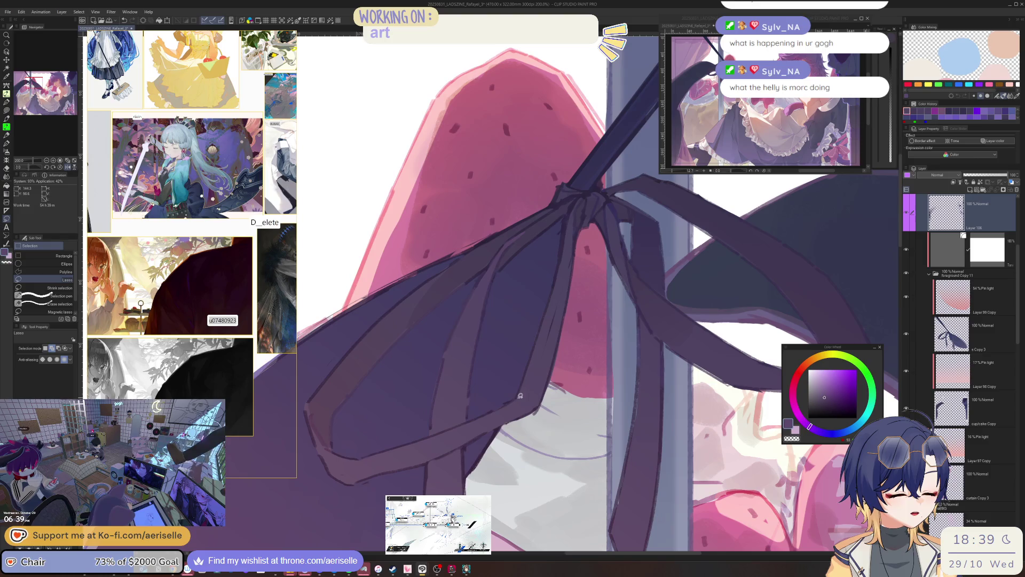
mouse_move(516, 398)
mouse_down()
mouse_move(539, 404)
mouse_move(431, 455)
mouse_move(451, 427)
mouse_move(516, 395)
mouse_move(487, 373)
mouse_move(530, 297)
mouse_move(558, 308)
mouse_move(568, 299)
mouse_up()
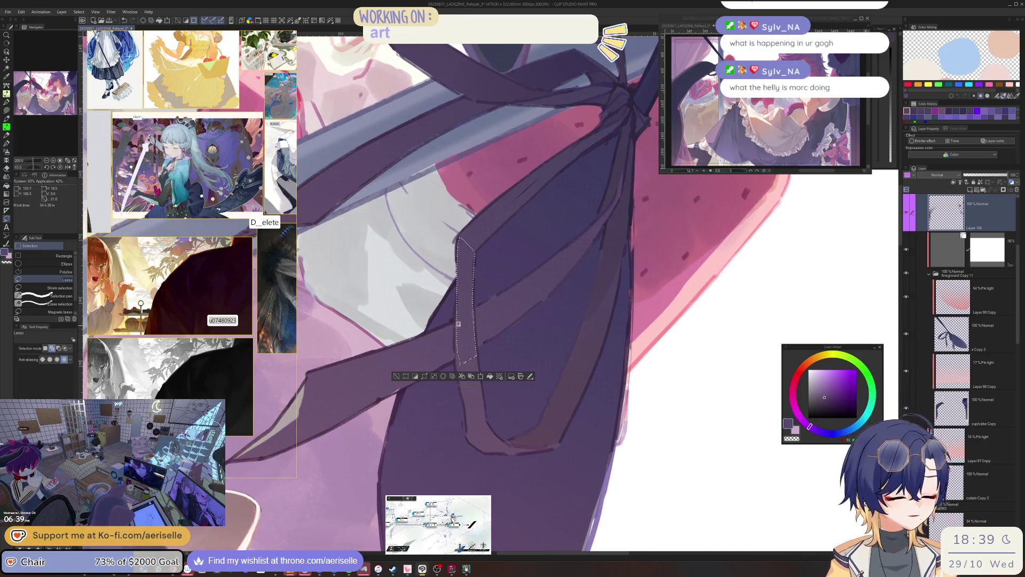
mouse_move(461, 385)
mouse_down()
mouse_move(472, 439)
mouse_move(486, 450)
mouse_move(493, 430)
mouse_move(478, 353)
mouse_move(467, 356)
mouse_move(484, 423)
mouse_move(486, 414)
mouse_up()
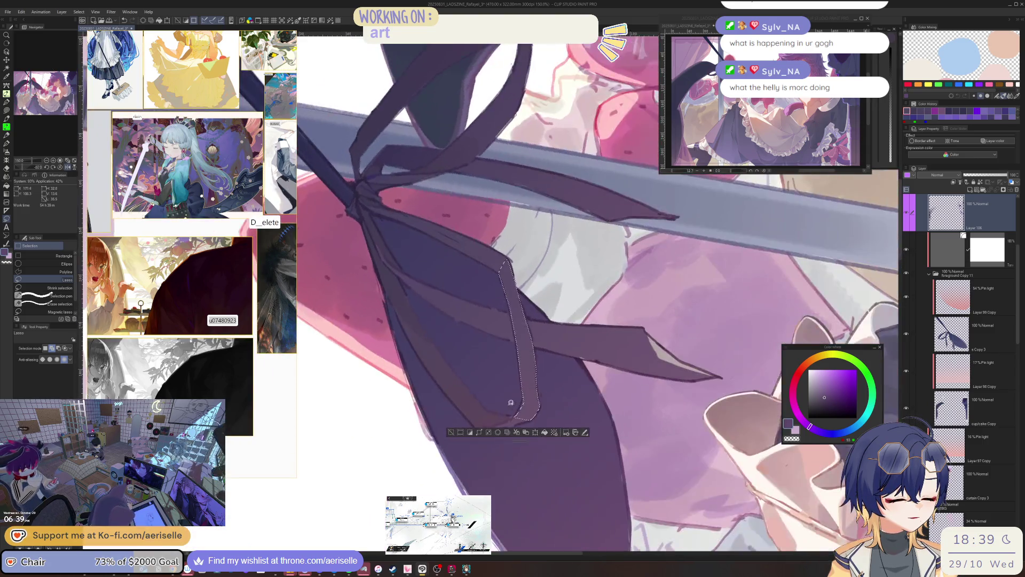
key(ctrl+plus)
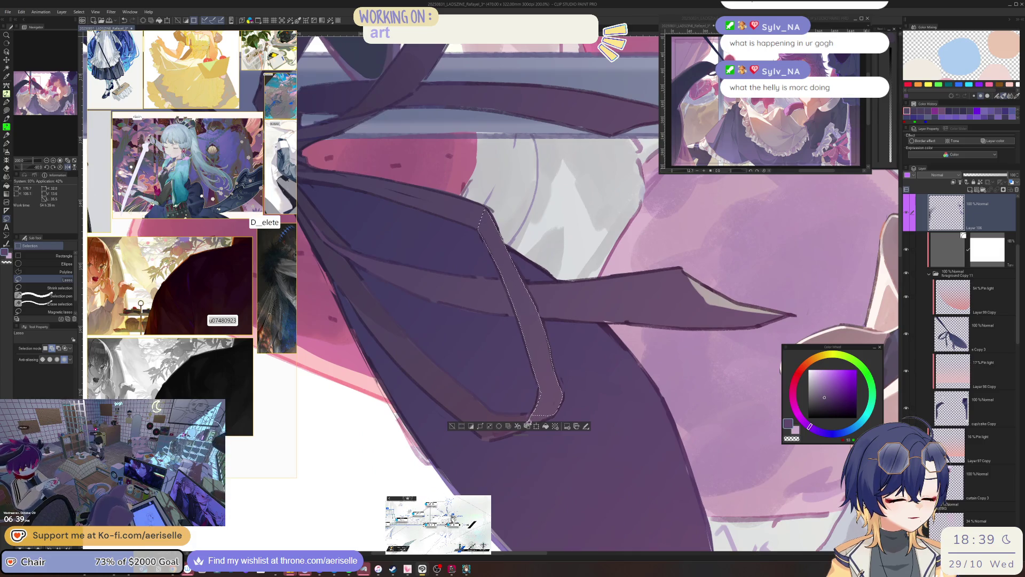
drag(559, 391, 566, 381)
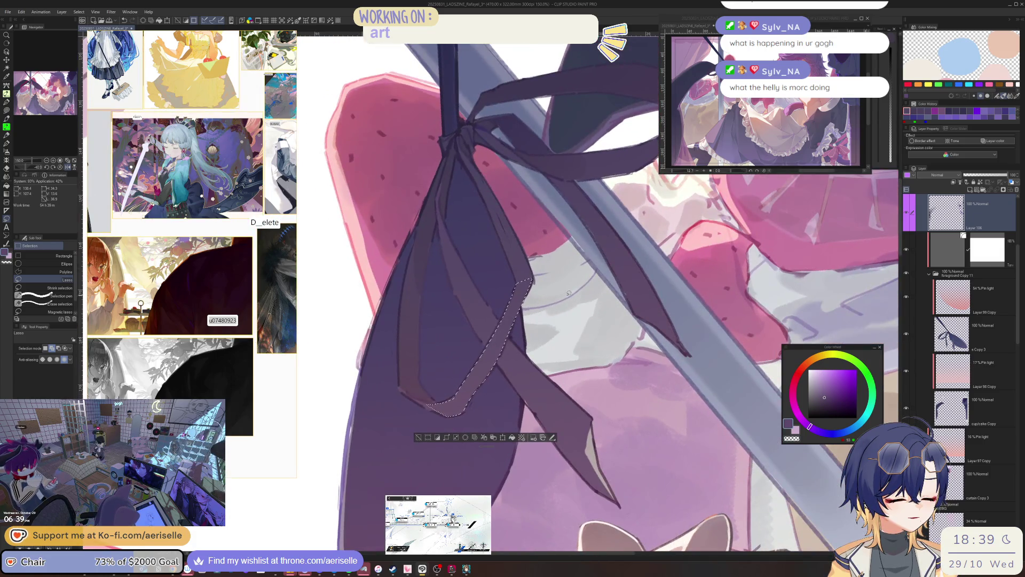
Step: Zoom in on the bow and adjust the highlight colour
key(ctrl+minus)
key(ctrl+minus)
key(g)
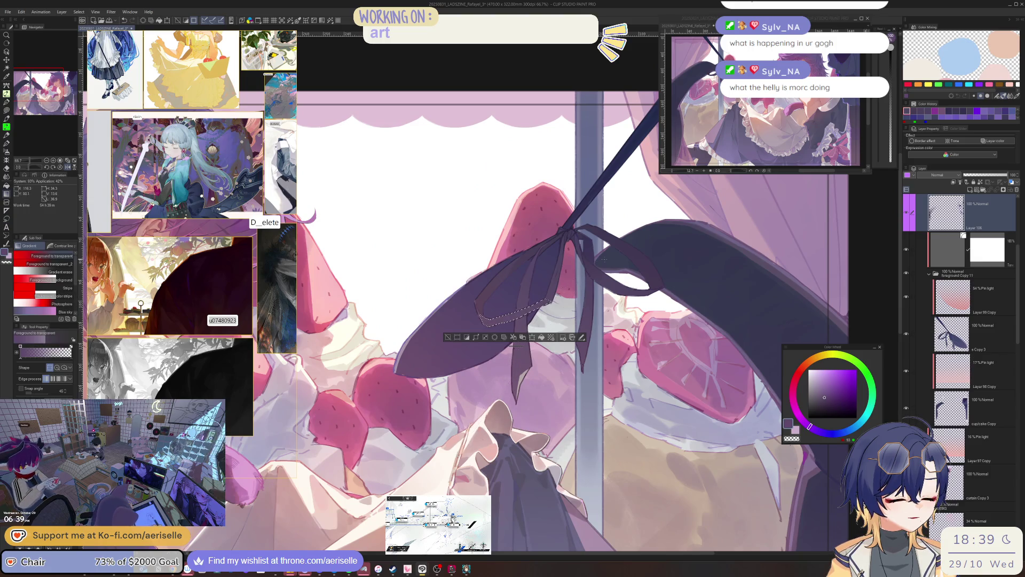
key(ctrl+plus)
key(ctrl+plus)
key(ctrl+plus)
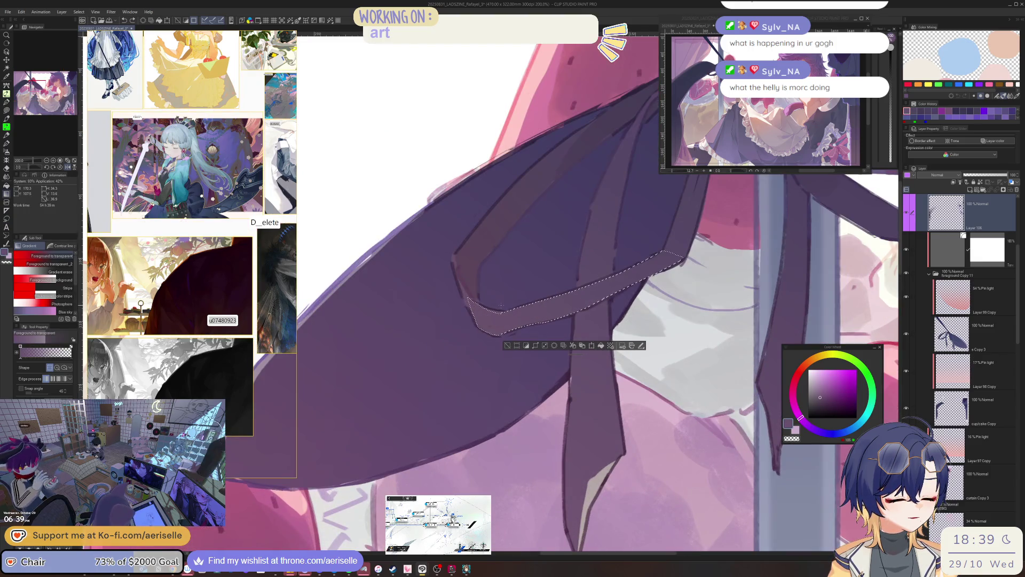
click(799, 416)
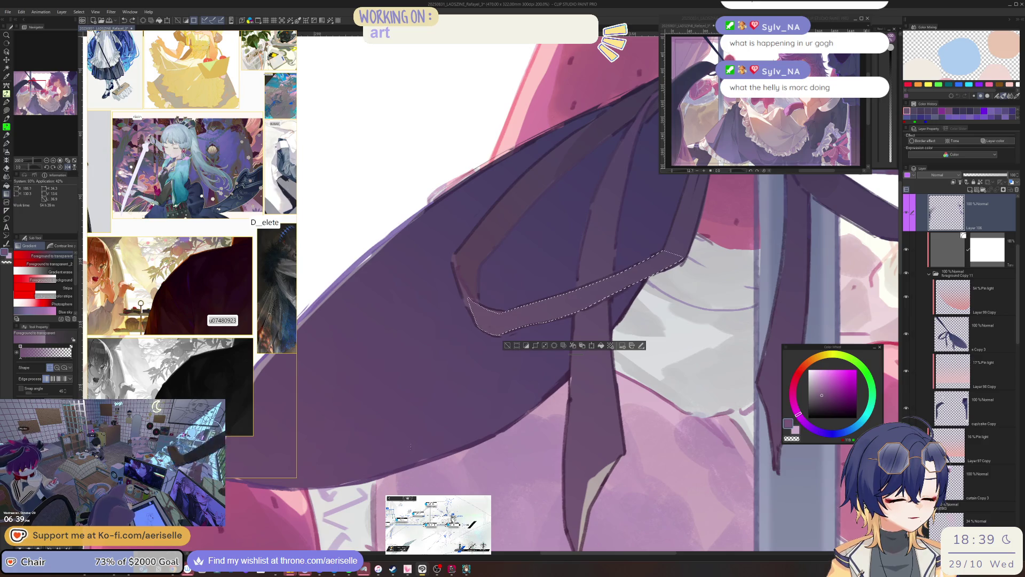
key(g)
key(g)
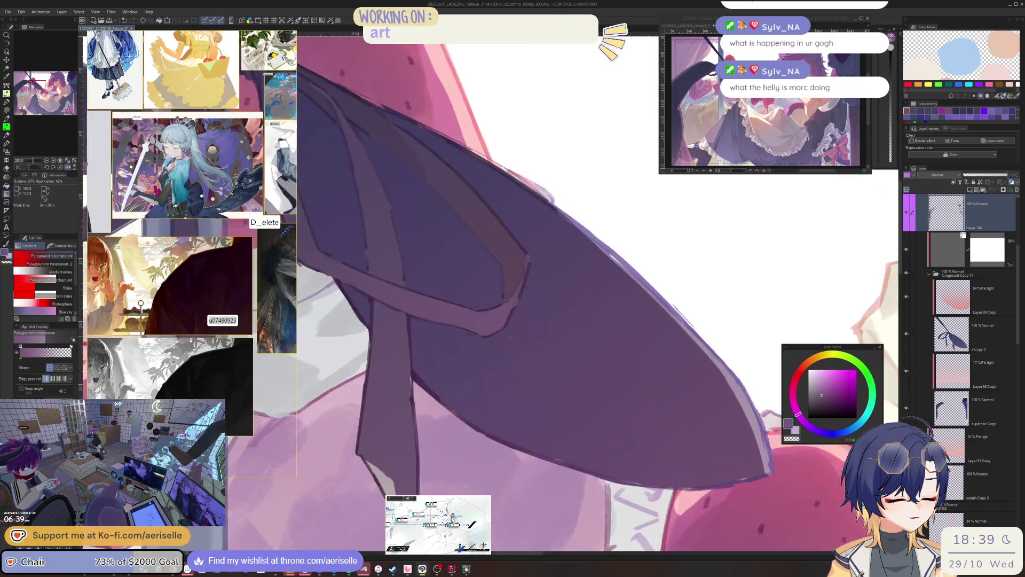
key(ctrl+minus)
key(ctrl+minus)
key(ctrl+plus)
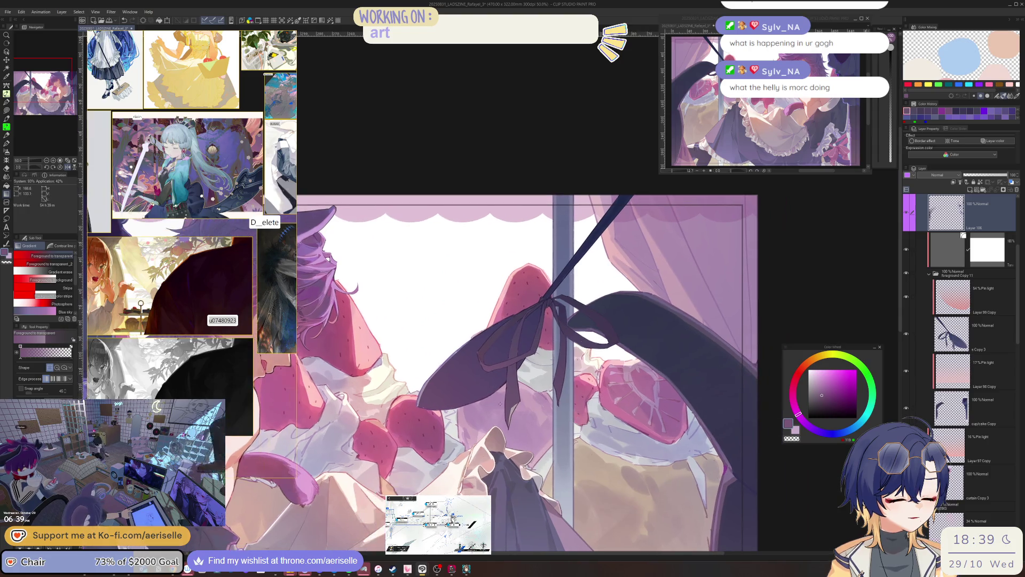
Step: Lasso the ribbon's lower tail and drag a lighter purple gradient down inside it
key(m)
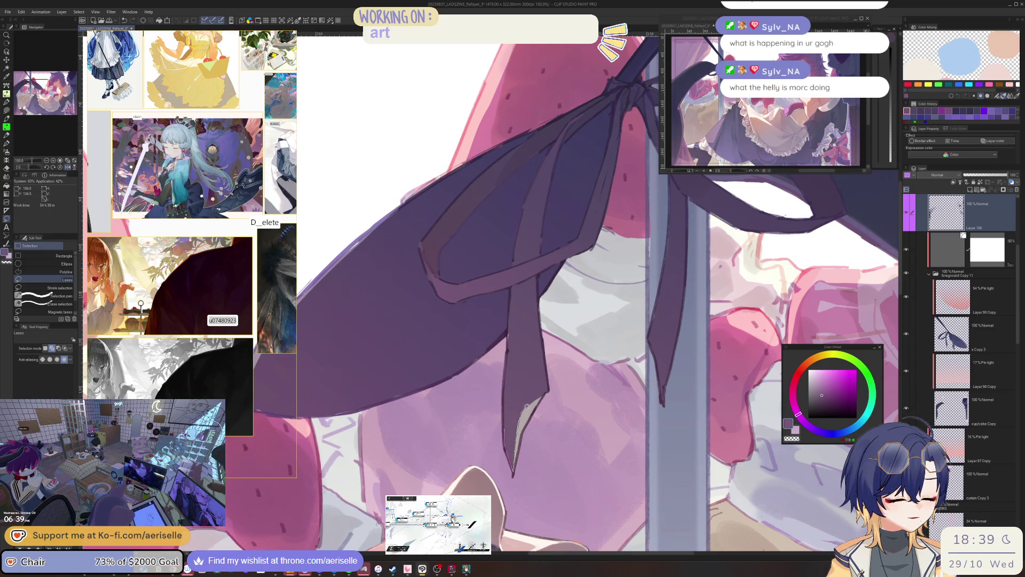
mouse_move(549, 387)
mouse_down()
mouse_move(543, 356)
mouse_move(510, 328)
mouse_up()
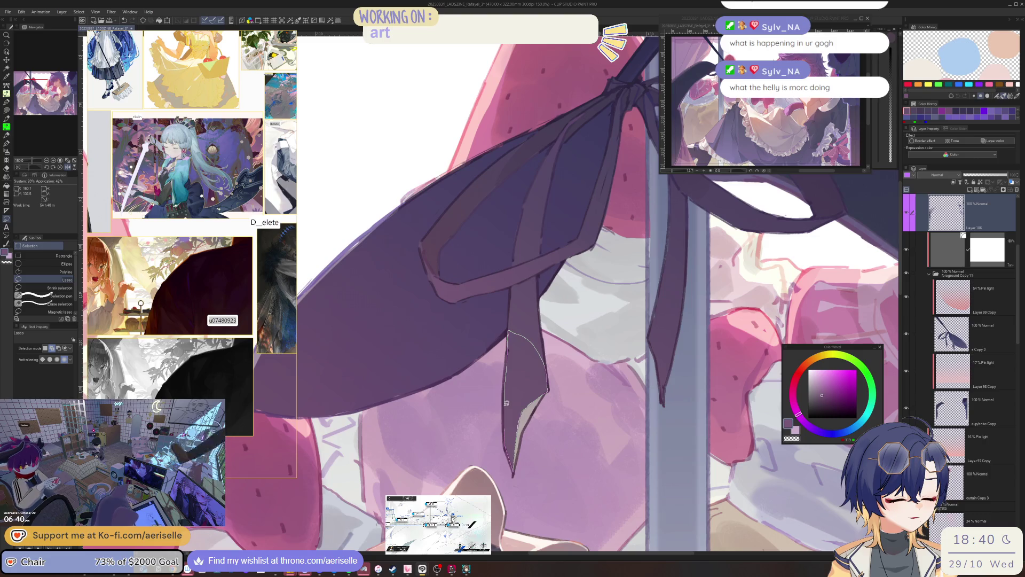
drag(506, 402, 508, 403)
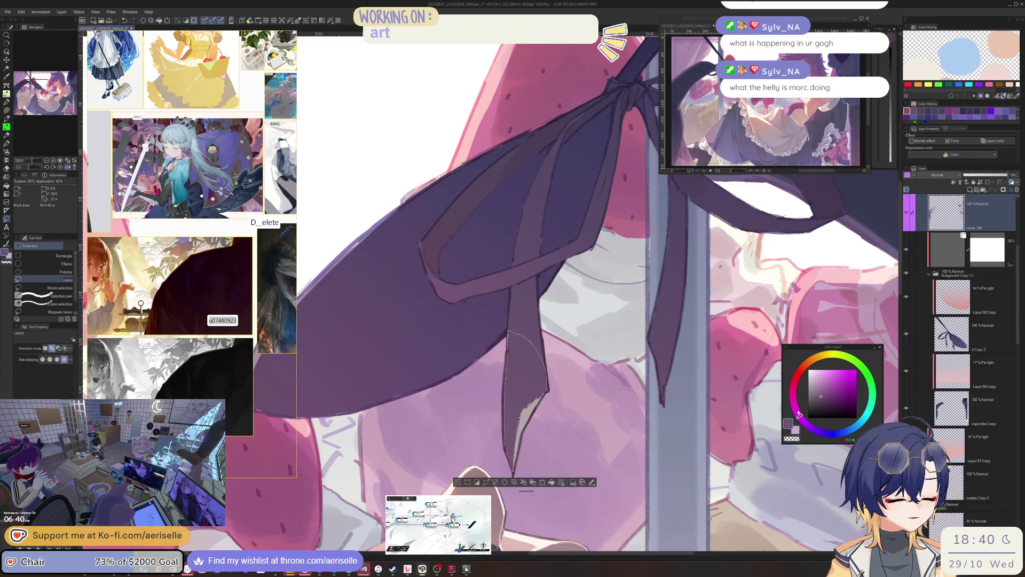
click(796, 411)
click(822, 391)
key(g)
drag(544, 334, 510, 526)
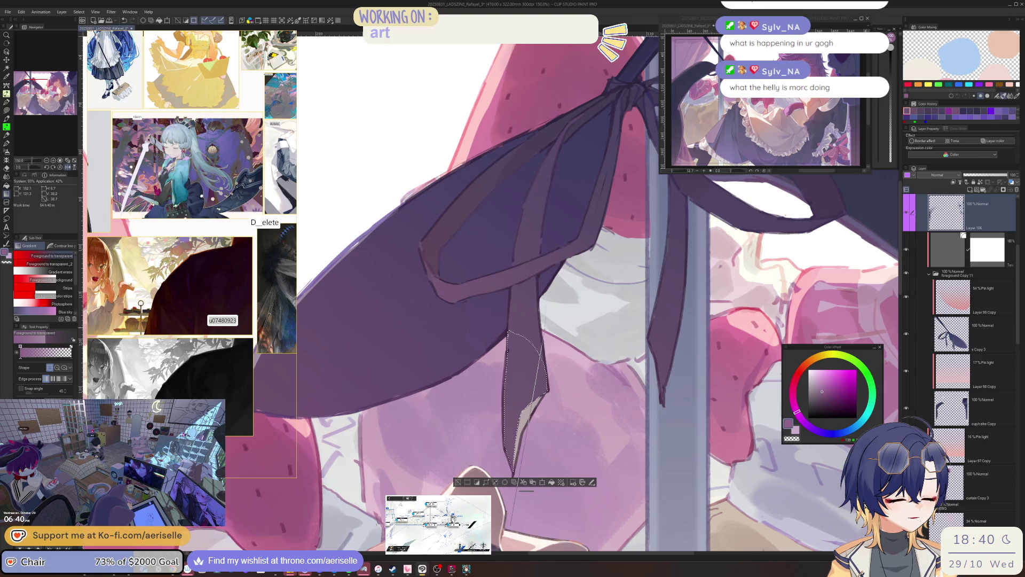
scroll(511, 383, down, 5)
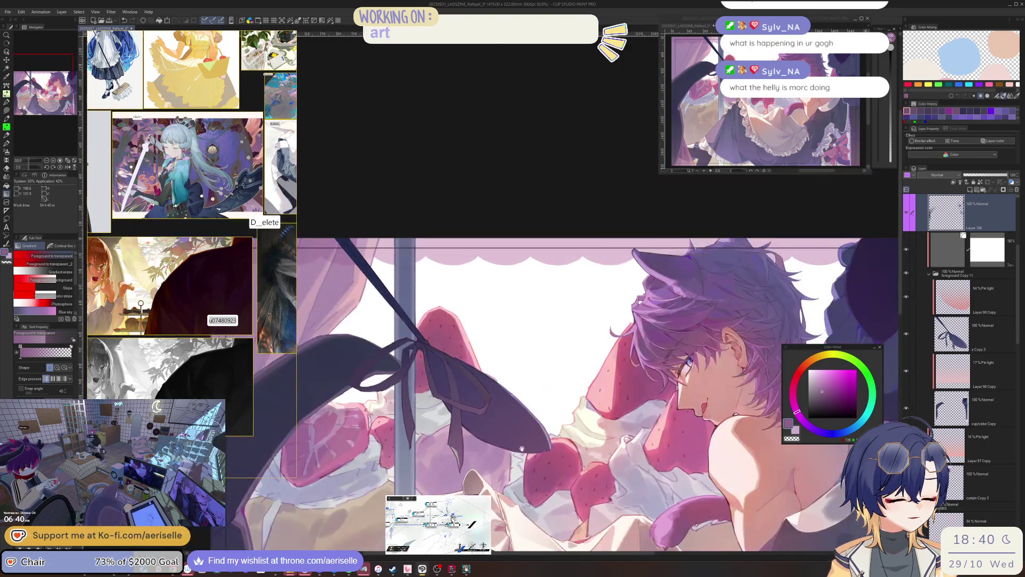
Step: Lasso a thin strip along the ribbon tail's edge and apply a gradient highlight
key(j)
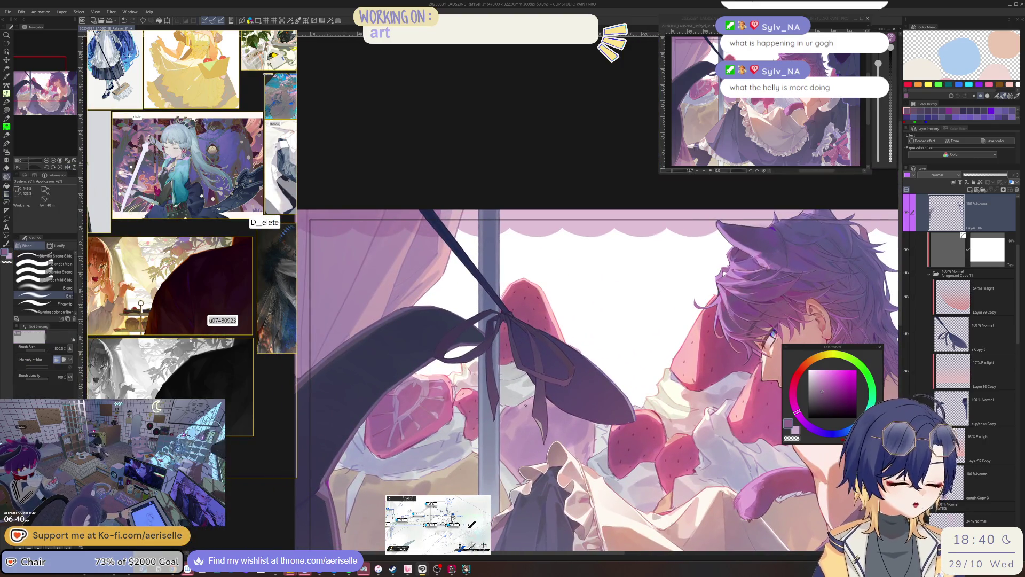
scroll(549, 400, up, 3)
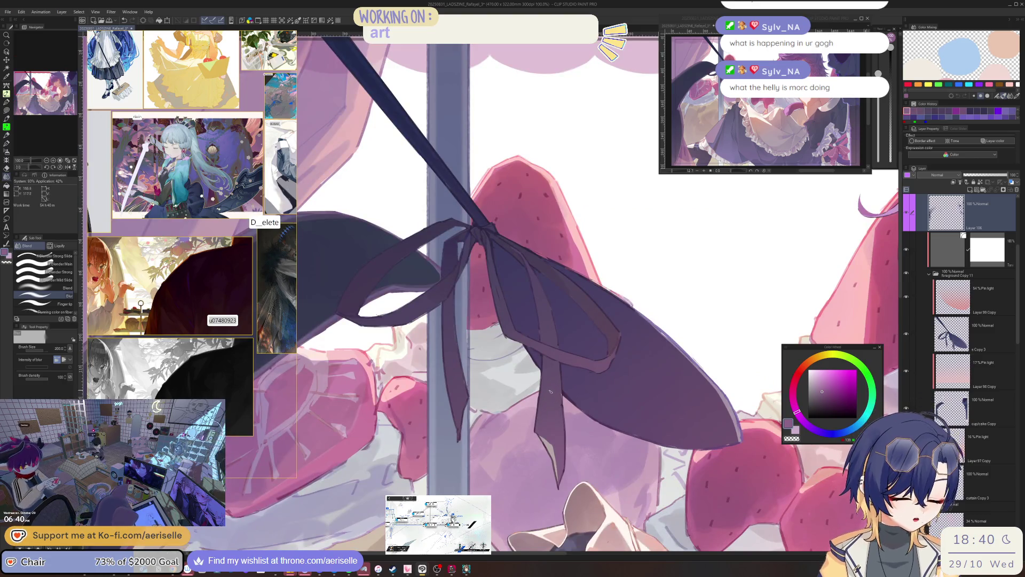
scroll(556, 395, down, 3)
scroll(561, 407, up, 4)
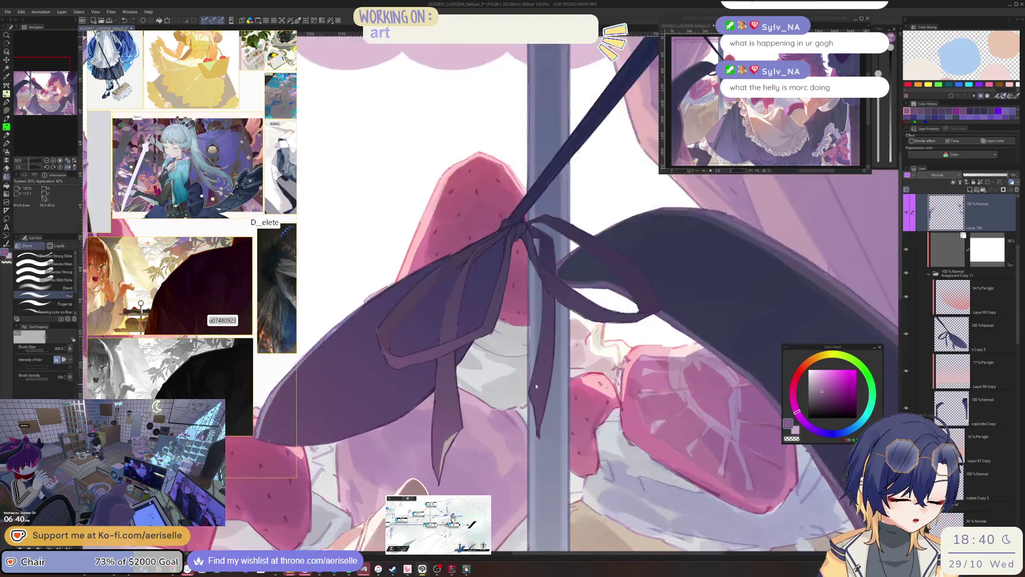
key(m)
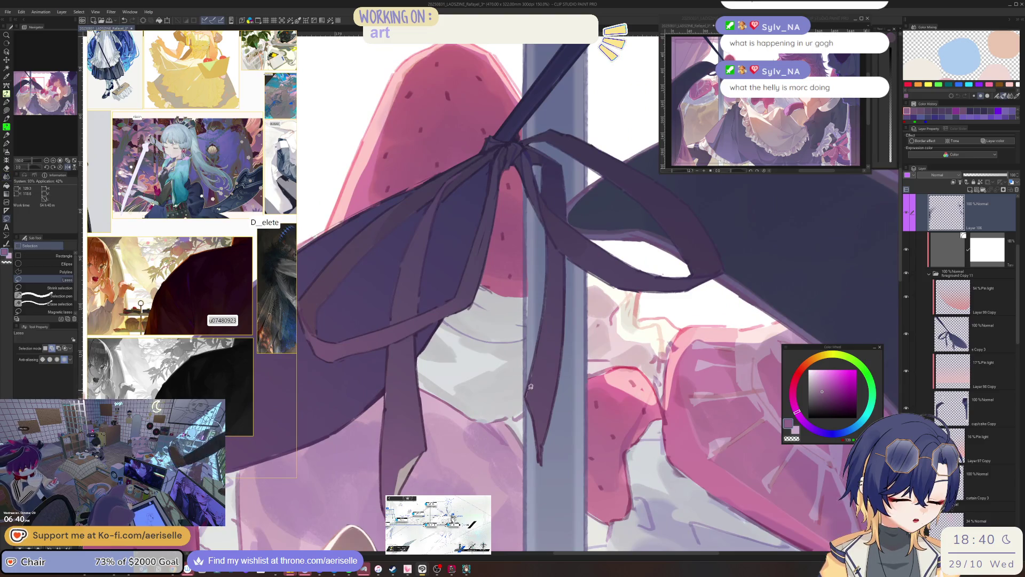
mouse_move(530, 386)
mouse_down()
mouse_move(540, 339)
mouse_move(542, 409)
mouse_up()
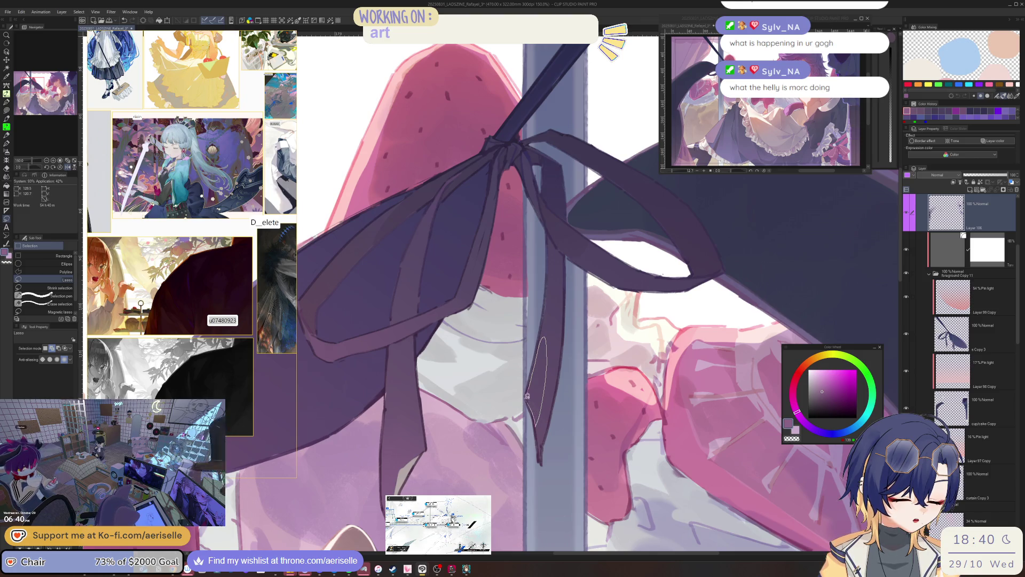
scroll(534, 409, down, 4)
key(g)
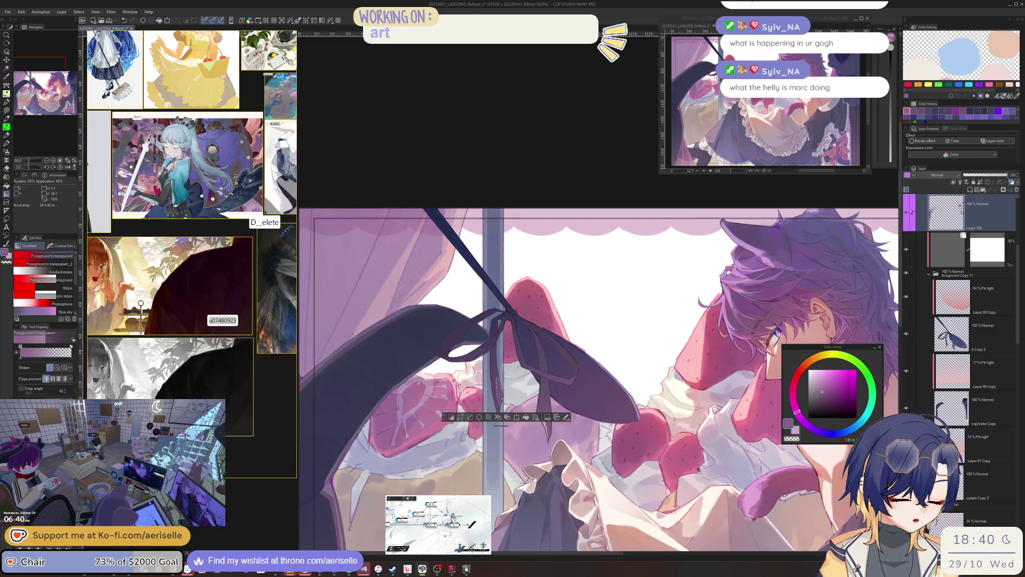
scroll(490, 379, up, 2)
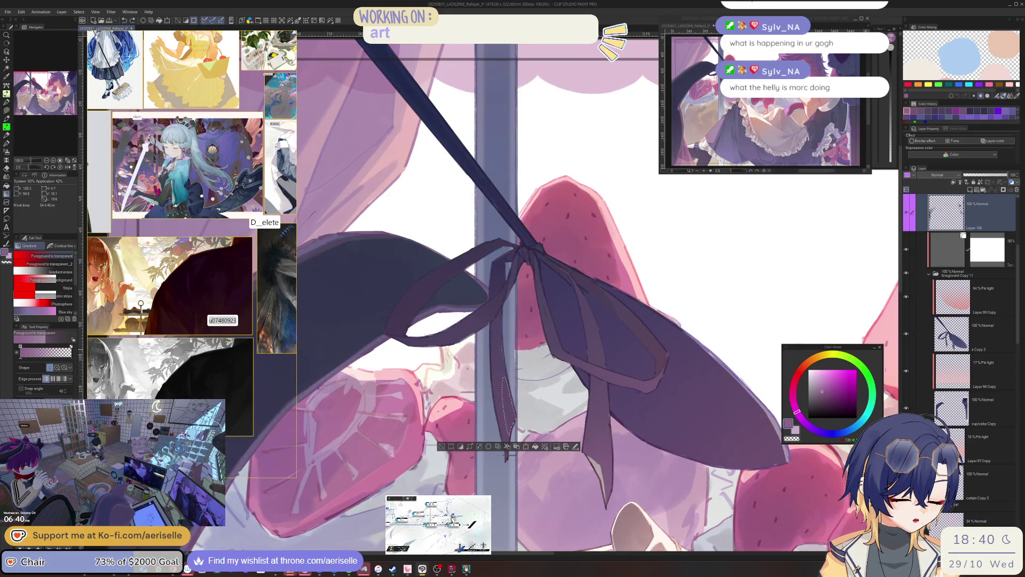
Step: Deselect and lasso another narrow ribbon strip, rotating the canvas so the pole runs diagonally
key(ctrl+d)
scroll(506, 358, up, 2)
key(m)
drag(500, 358, 514, 458)
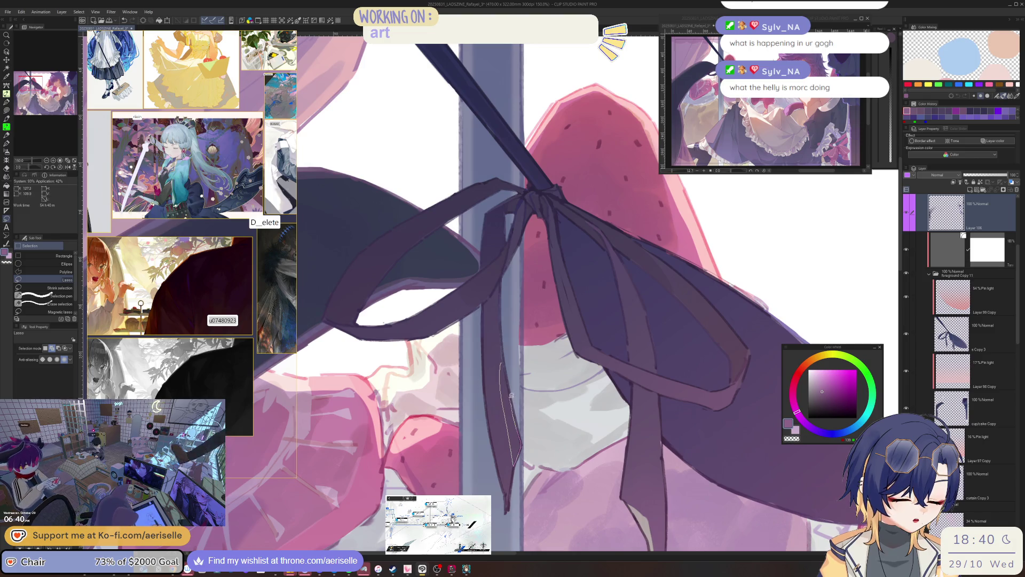
drag(508, 379, 502, 363)
key(g)
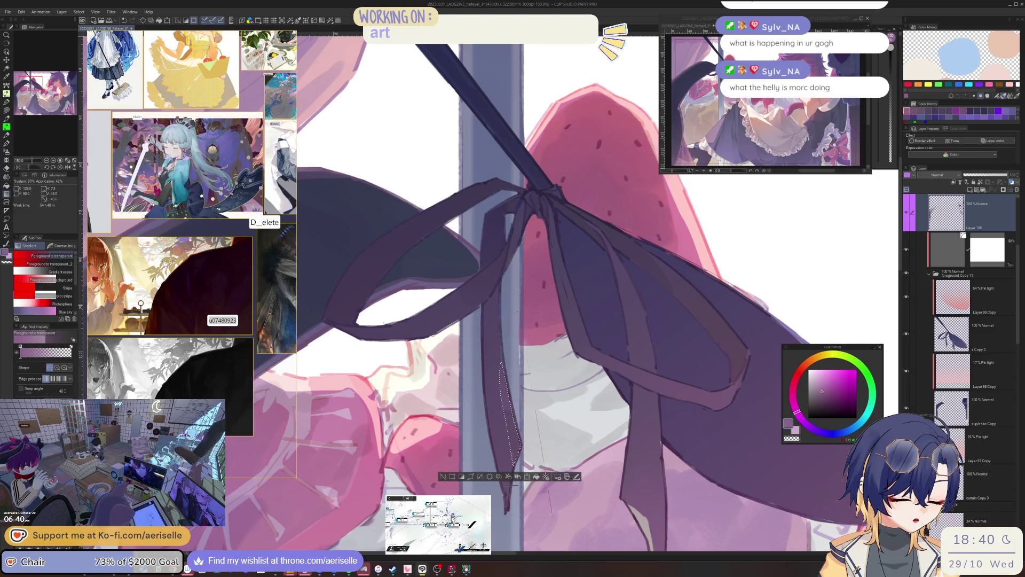
scroll(444, 481, down, 3)
scroll(517, 378, up, 3)
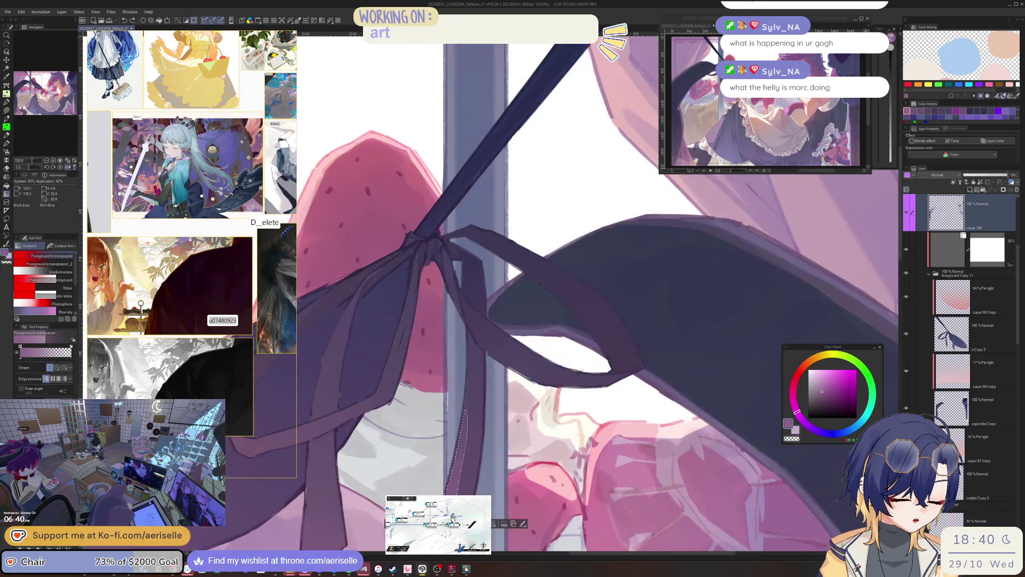
mouse_move(516, 378)
mouse_down()
mouse_move(442, 382)
mouse_move(406, 411)
mouse_move(518, 278)
mouse_up()
scroll(435, 374, up, 1)
key(m)
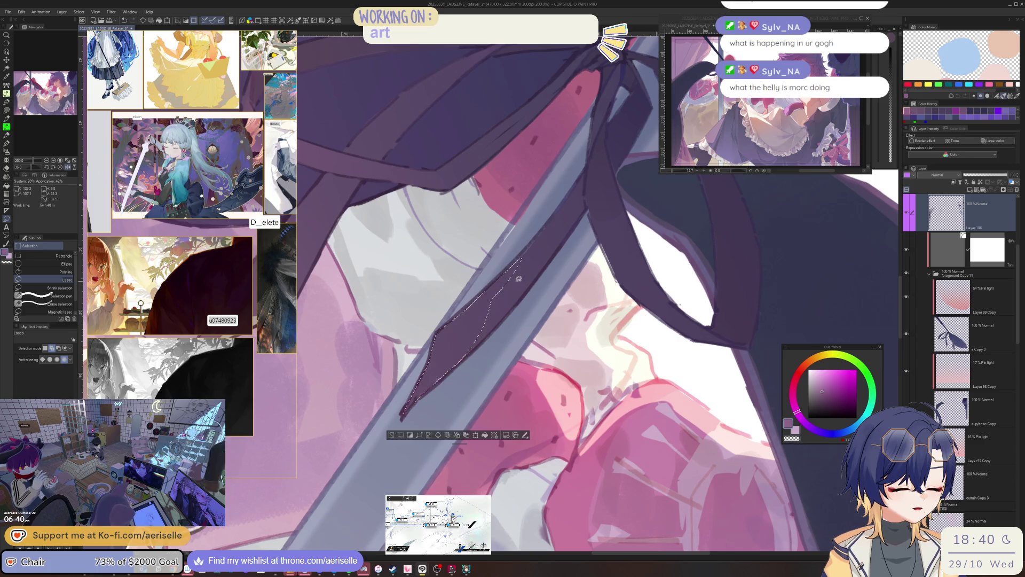
Step: Rotate the view along the cord and lasso the ribbon cord beside the pole
mouse_move(543, 245)
mouse_down()
mouse_move(478, 421)
mouse_move(374, 408)
mouse_up()
scroll(374, 408, up, 2)
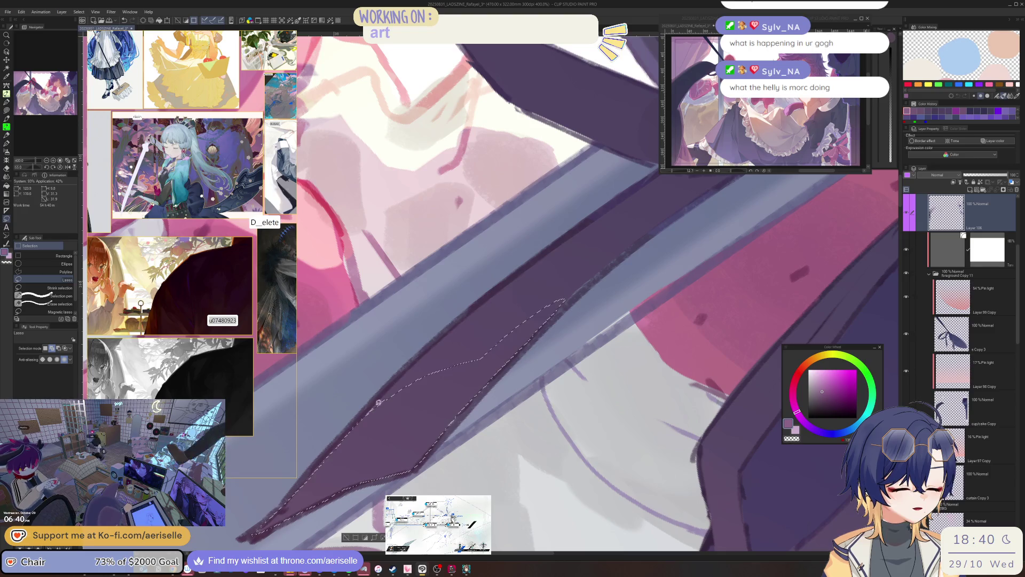
mouse_move(557, 251)
mouse_down()
mouse_move(637, 223)
mouse_move(648, 233)
mouse_move(566, 301)
mouse_up()
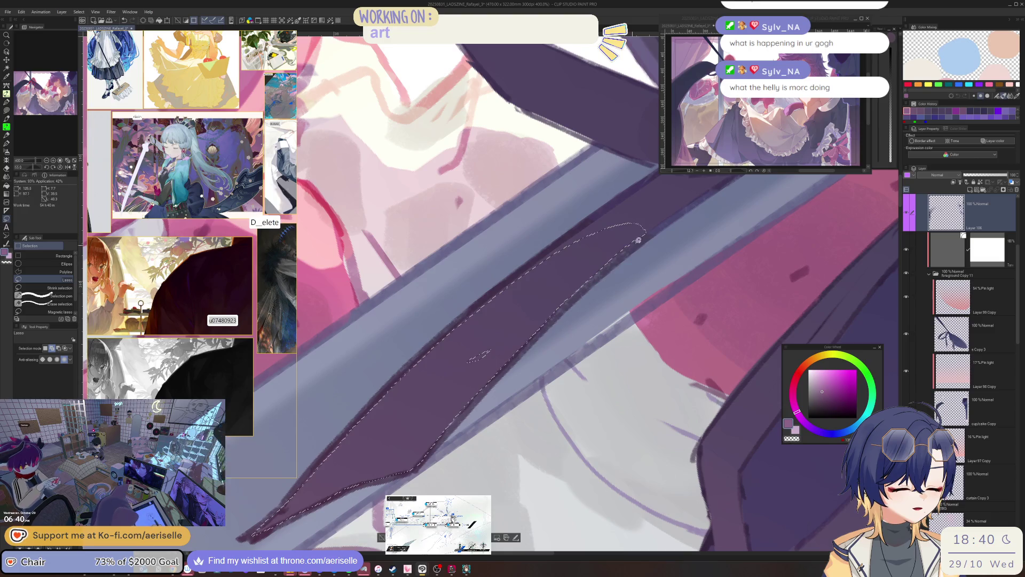
mouse_move(643, 230)
mouse_down()
mouse_move(523, 323)
mouse_move(528, 339)
mouse_up()
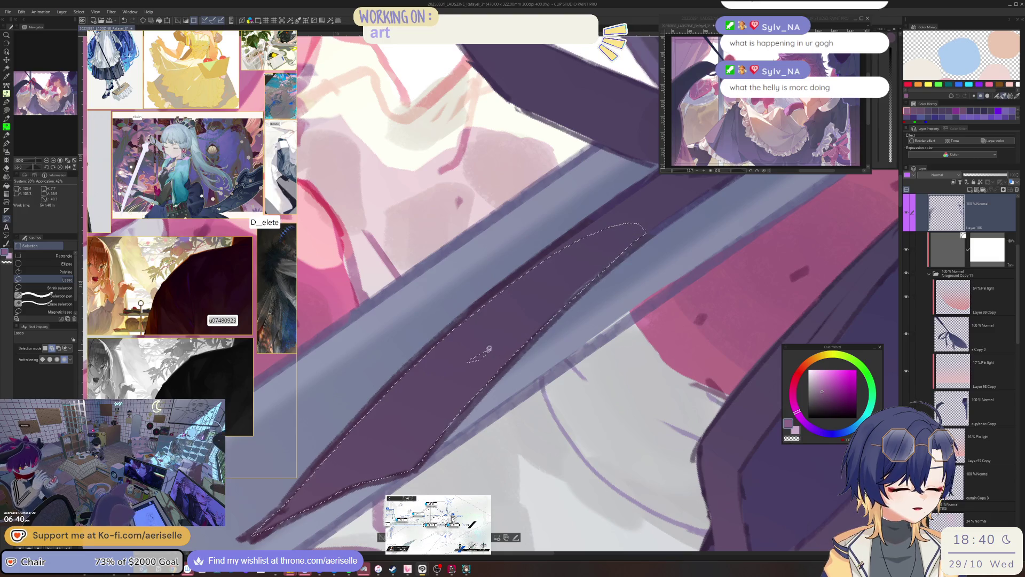
scroll(530, 479, down, 4)
key(g)
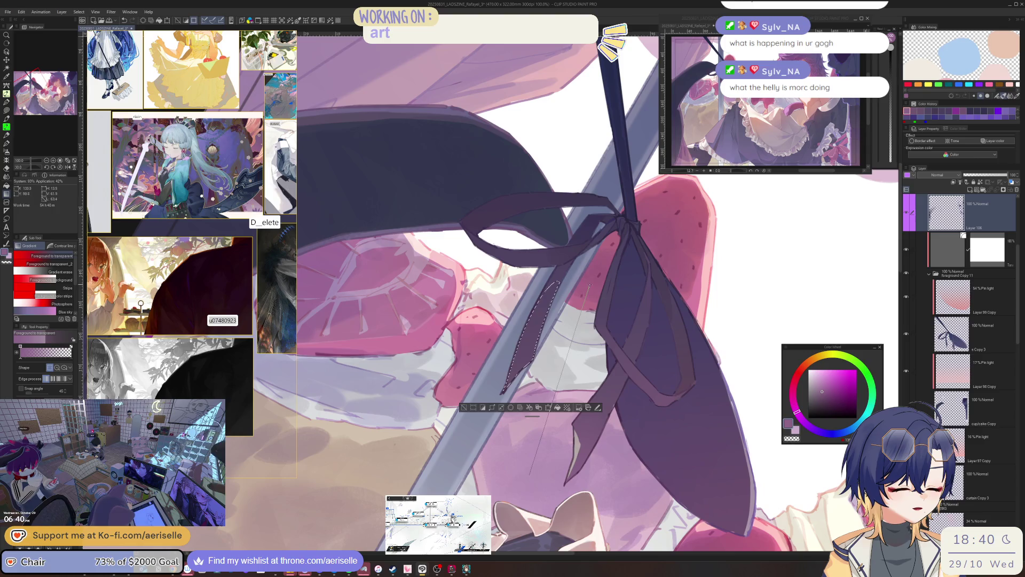
scroll(474, 384, down, 3)
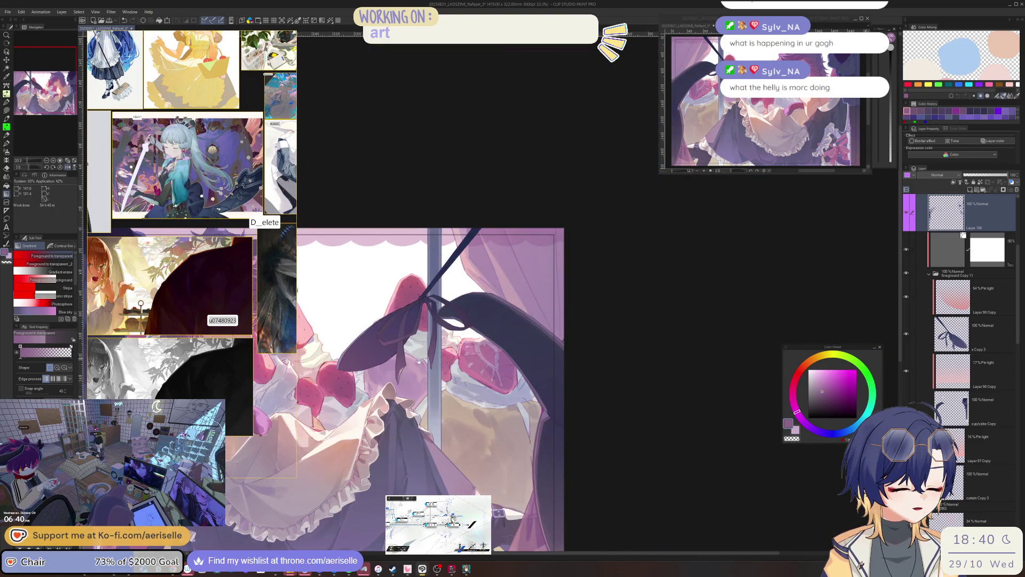
scroll(474, 384, up, 5)
scroll(467, 361, up, 4)
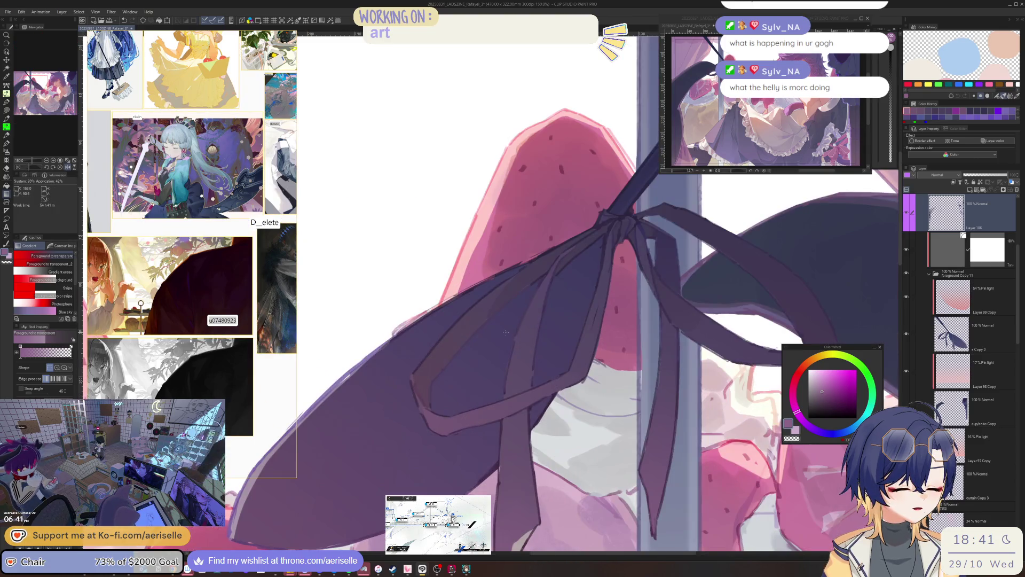
Step: Lasso the bow's left wing edge, lay a soft gradient highlight across it, then deselect
key(m)
mouse_move(410, 385)
mouse_down()
mouse_move(449, 464)
mouse_move(464, 381)
mouse_move(594, 227)
mouse_move(529, 230)
mouse_up()
key(g)
key(ctrl+minus)
key(ctrl+minus)
key(ctrl+minus)
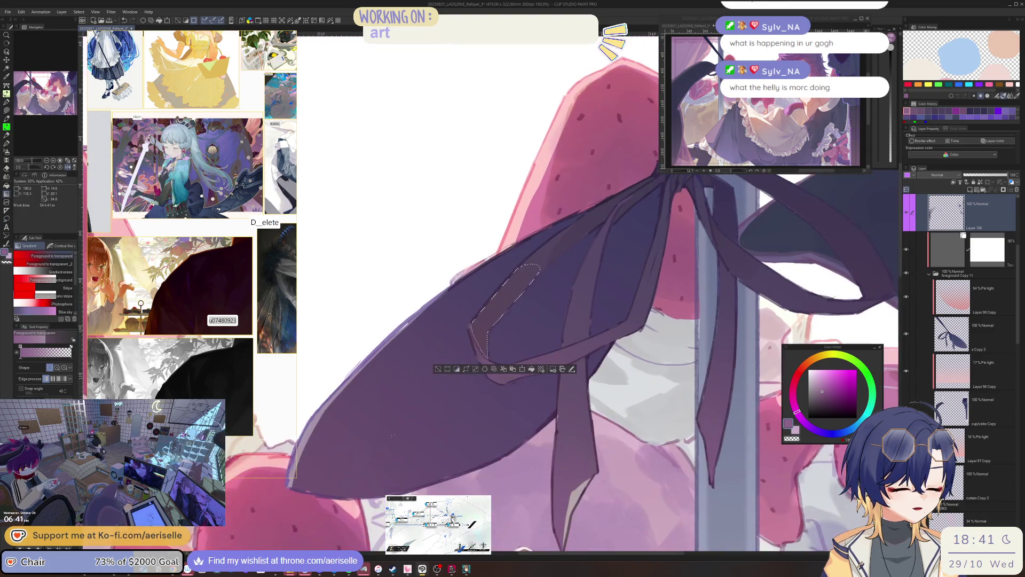
drag(378, 485, 512, 299)
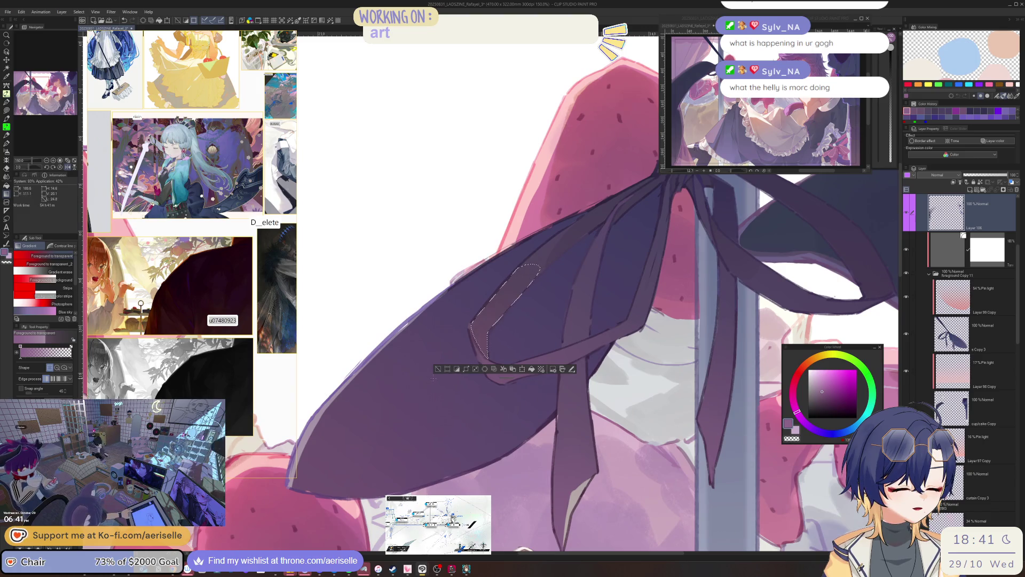
key(ctrl+d)
key(h)
key(ctrl+minus)
key(ctrl+minus)
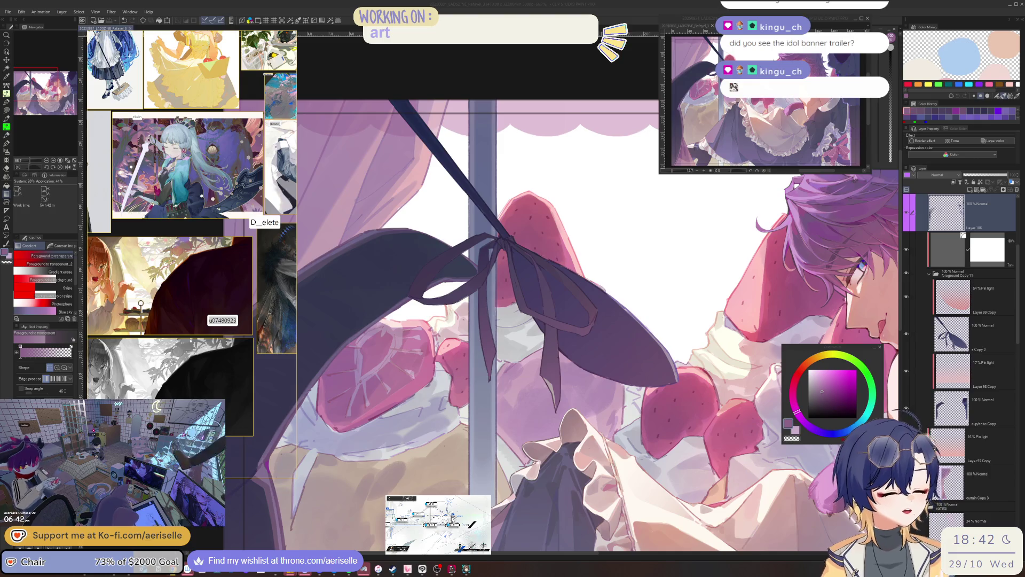
Step: Flip, zoom and tilt the view onto the bow knot where it crosses the stick
click(800, 346)
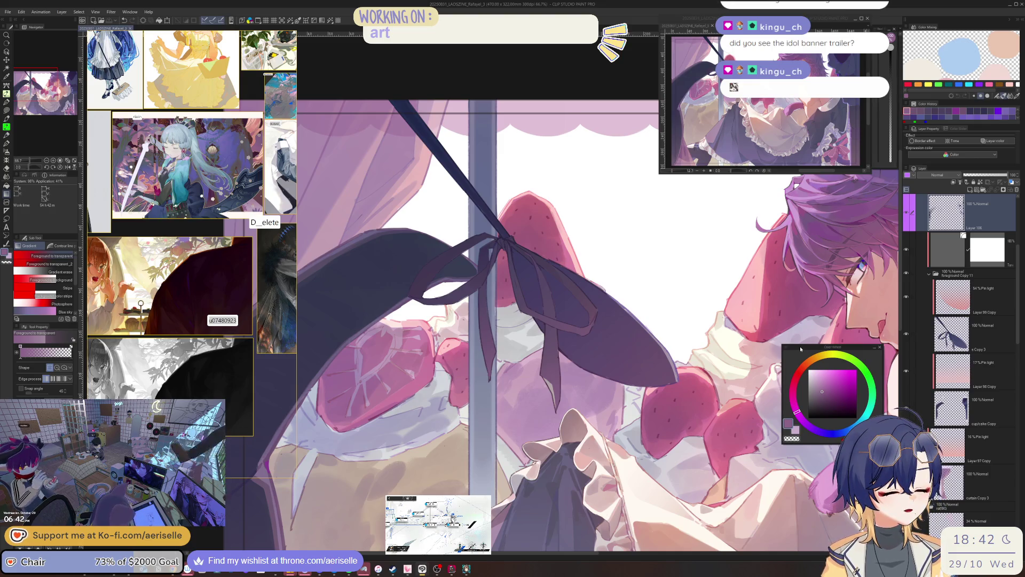
key(h)
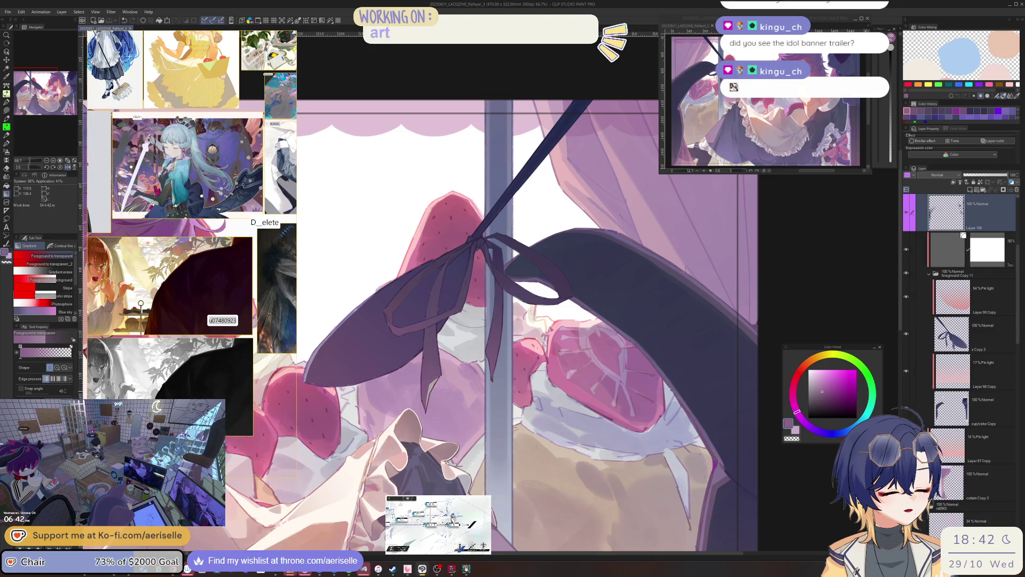
scroll(504, 404, up, 3)
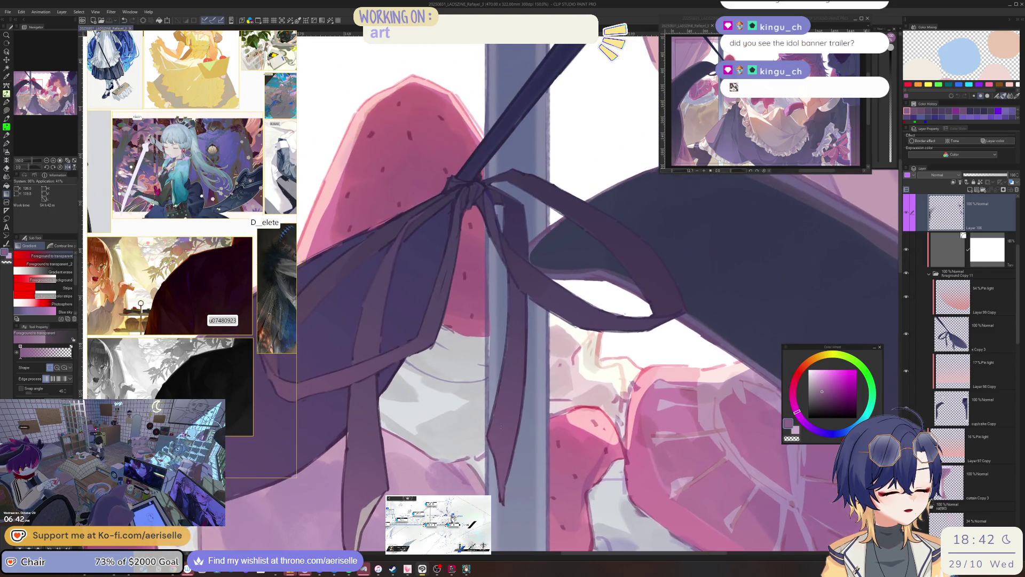
drag(496, 415, 507, 497)
scroll(462, 374, up, 1)
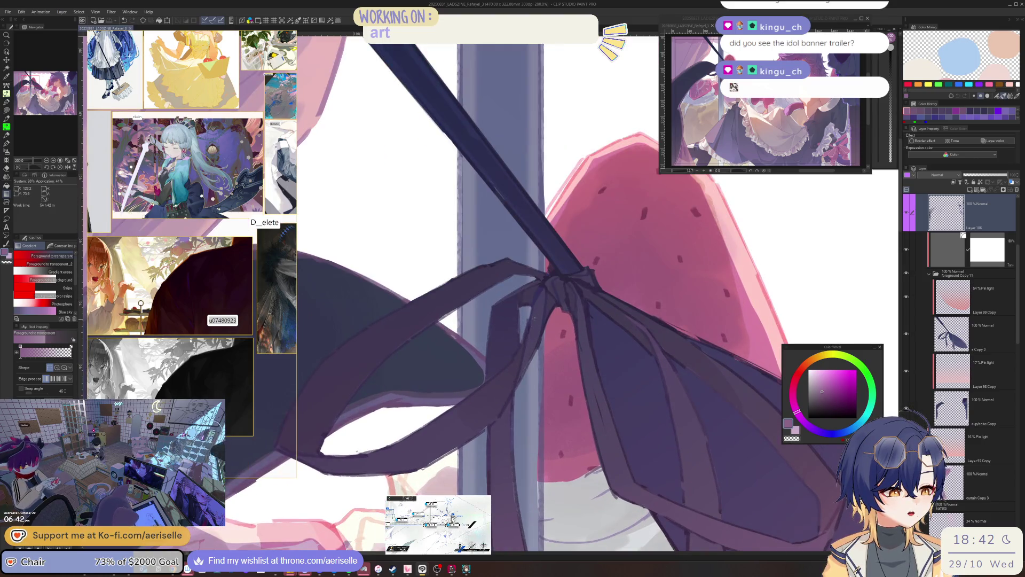
drag(480, 347, 462, 374)
scroll(463, 373, up, 1)
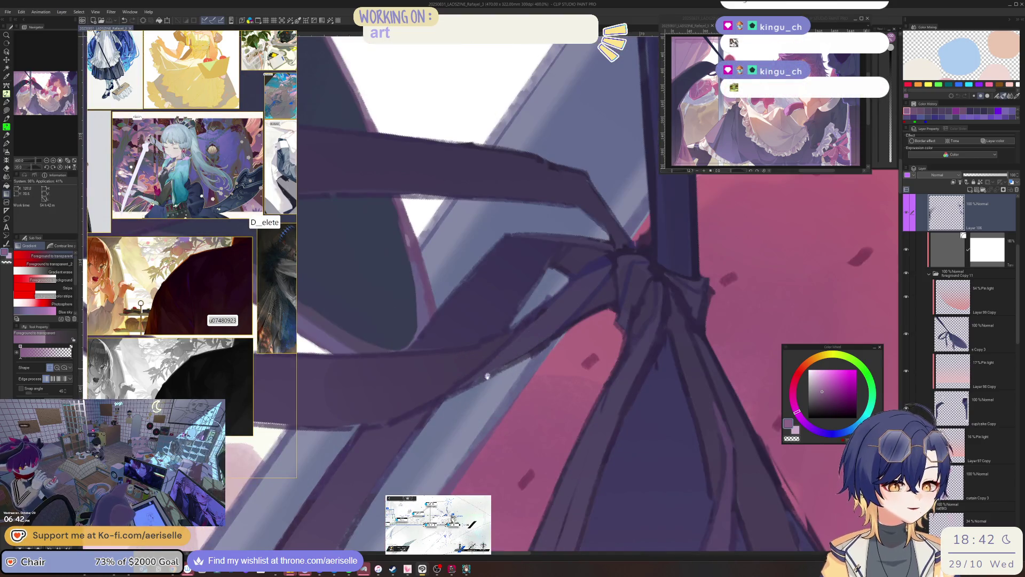
scroll(486, 374, up, 1)
Step: Outline part of the knot and paint a short dark purple stroke on it
key(m)
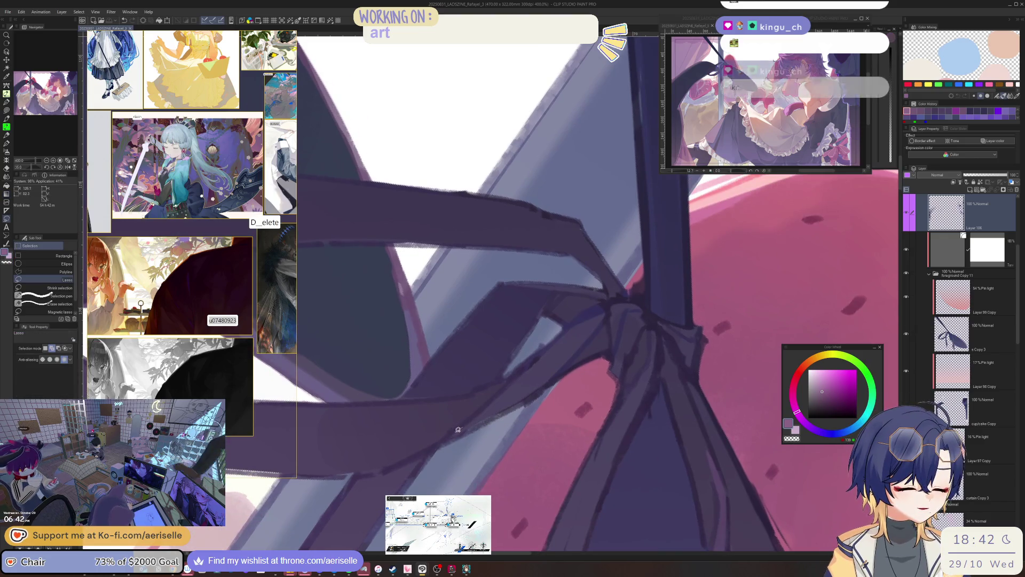
mouse_move(449, 439)
mouse_down()
mouse_move(539, 387)
mouse_move(563, 353)
mouse_move(543, 352)
mouse_move(488, 406)
mouse_up()
scroll(489, 407, up, 2)
key(g)
click(839, 386)
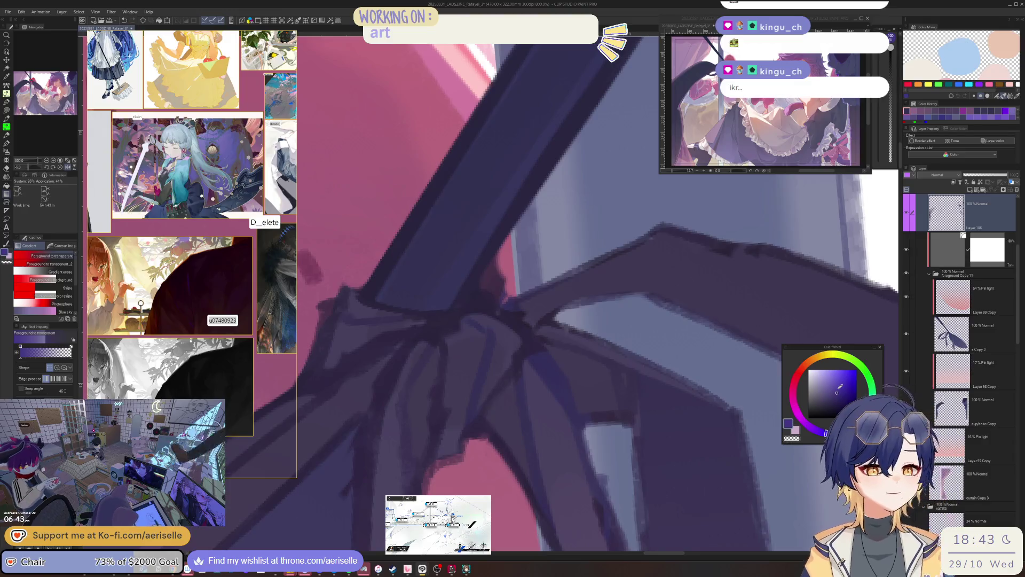
key(b)
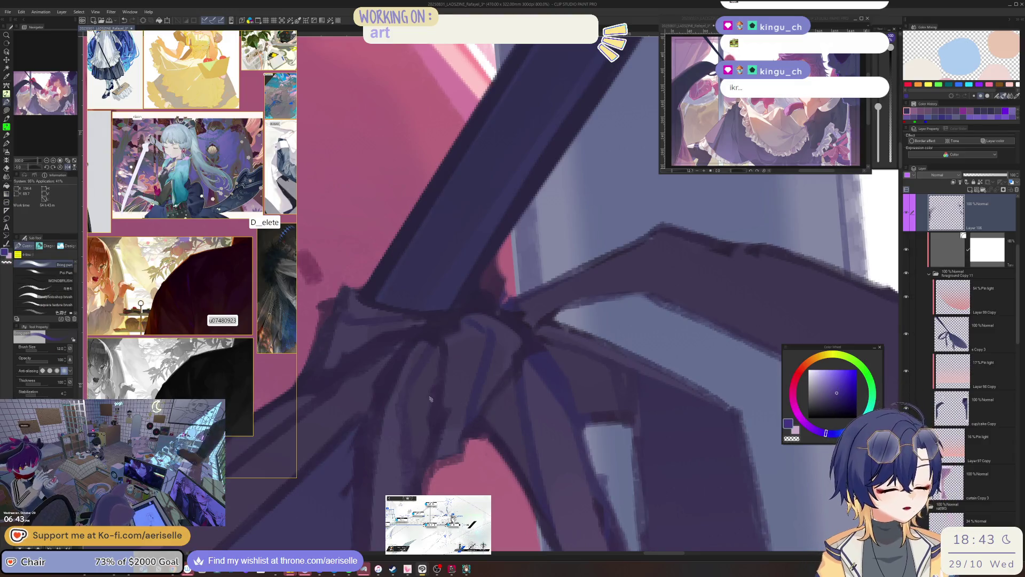
mouse_move(428, 361)
mouse_down()
mouse_move(440, 353)
mouse_move(434, 346)
mouse_move(413, 388)
mouse_move(410, 448)
mouse_move(427, 457)
mouse_move(438, 343)
mouse_up()
key(l)
Step: Fill the lassoed knot sliver with purple, refining its shade toward a lighter lavender
key(p)
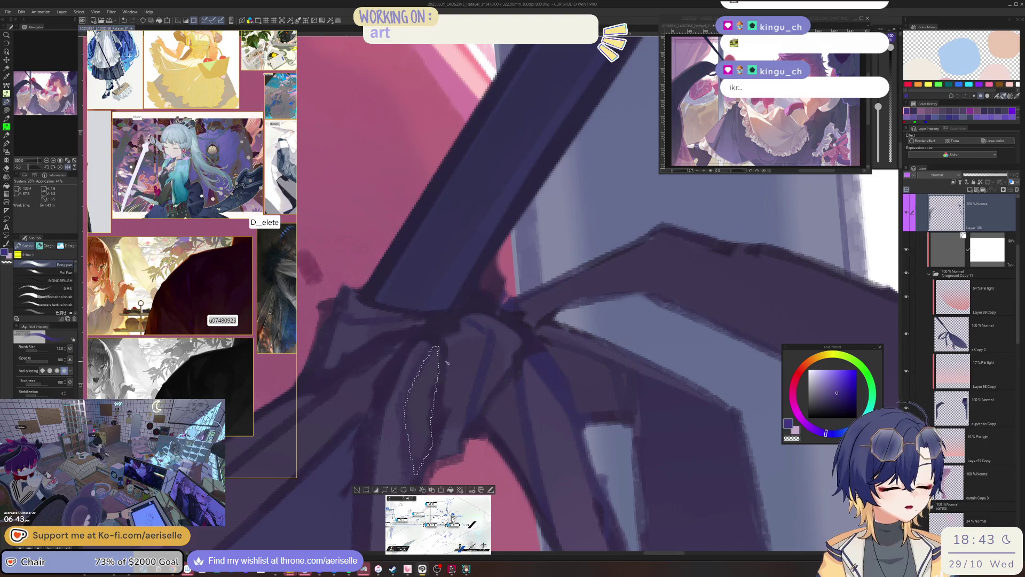
drag(435, 384, 423, 436)
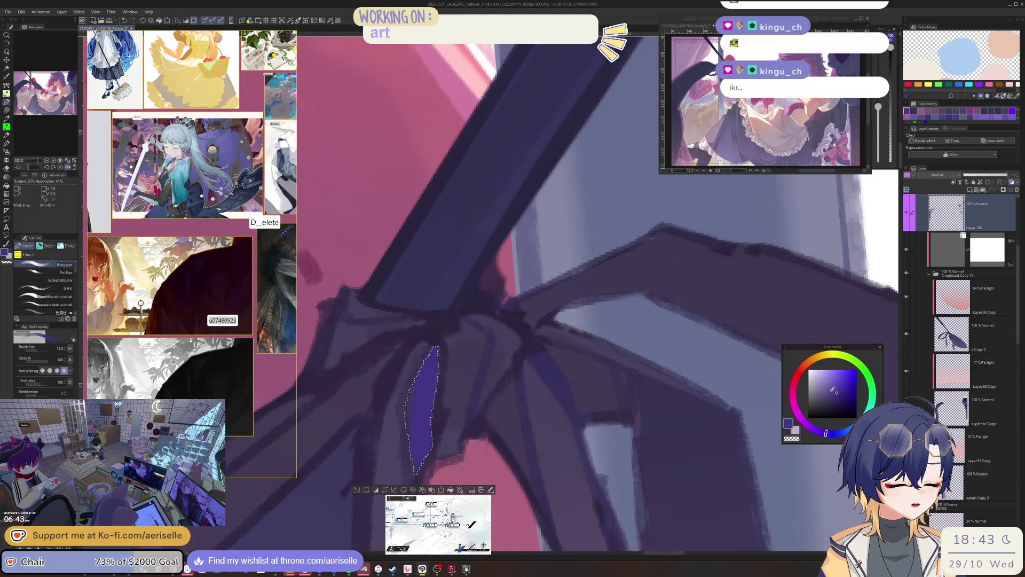
alt+click(447, 347)
drag(434, 374, 422, 454)
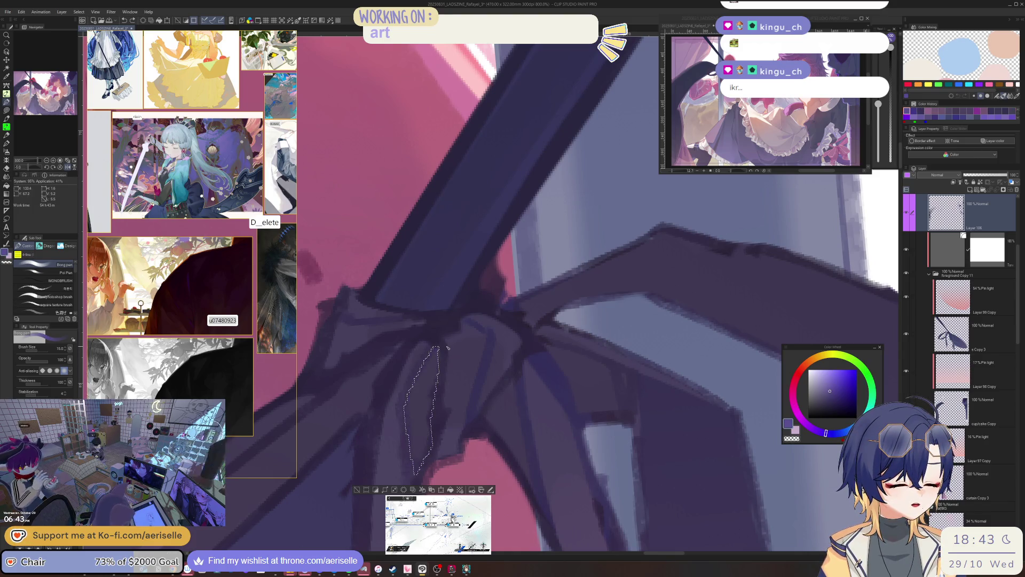
alt+click(425, 412)
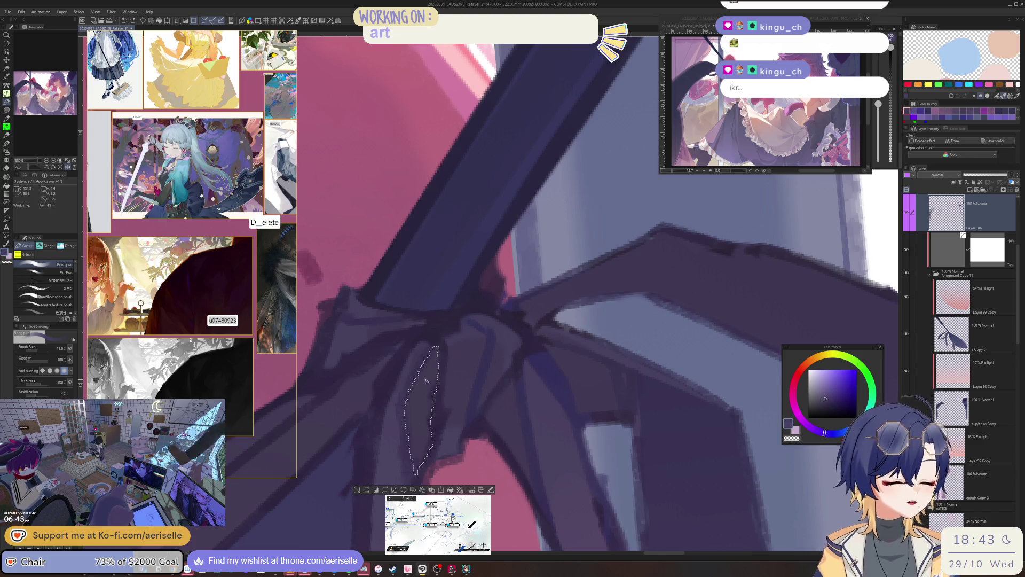
drag(426, 381, 427, 463)
click(826, 395)
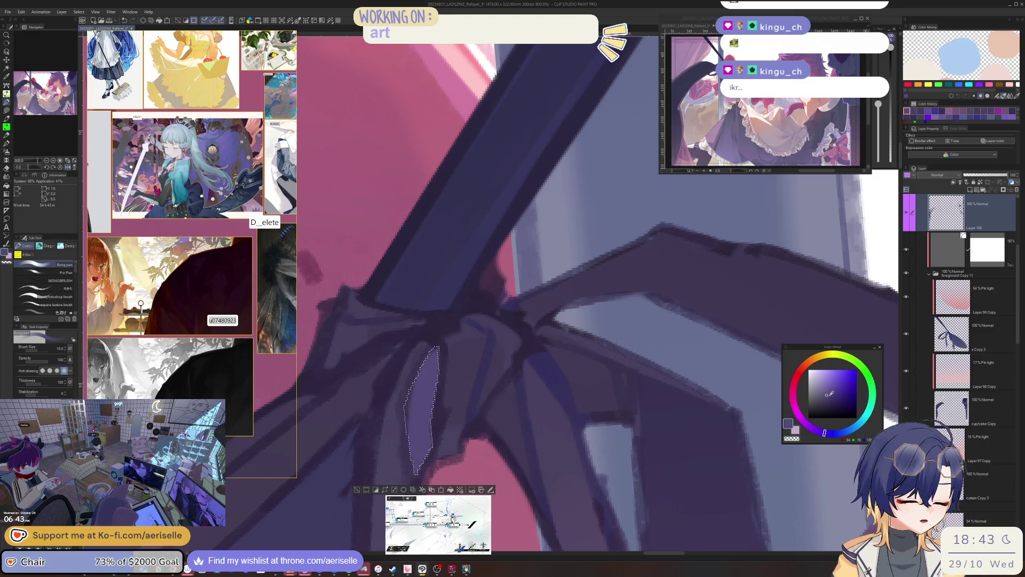
click(829, 395)
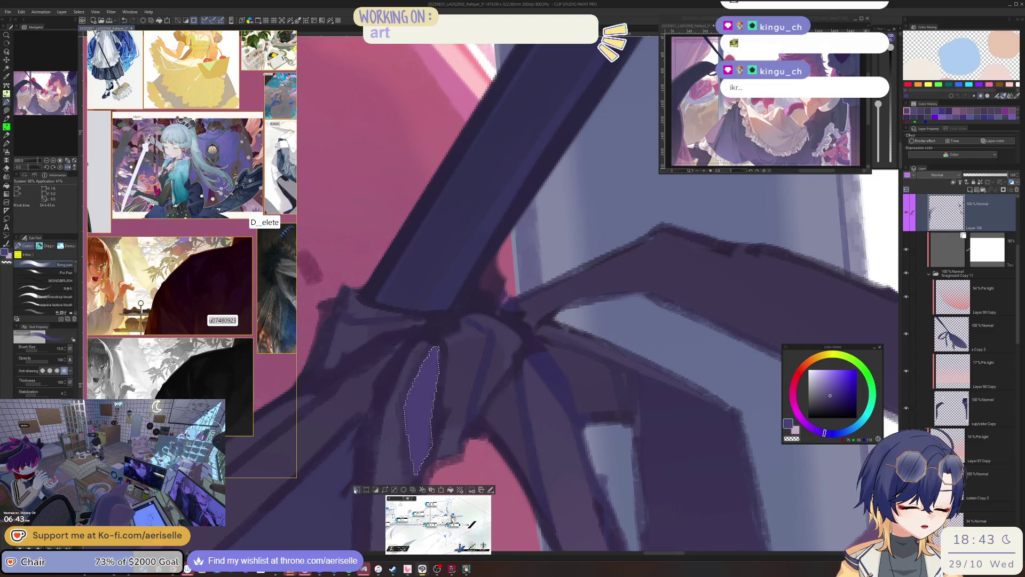
Step: Lasso the ribbon area beside the knot, then clear the selection
scroll(549, 335, down, 6)
scroll(549, 335, up, 6)
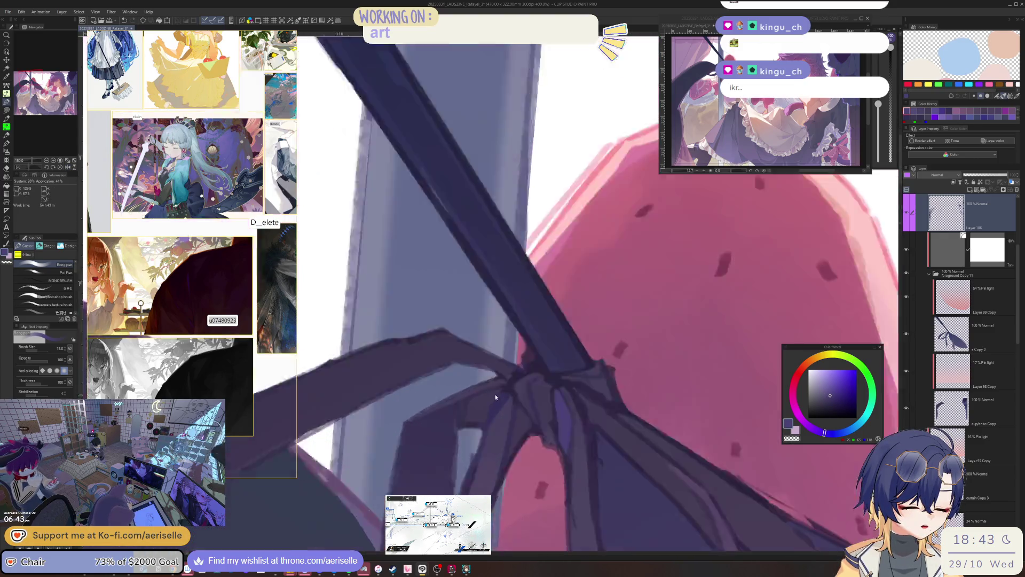
key(m)
drag(506, 375, 429, 408)
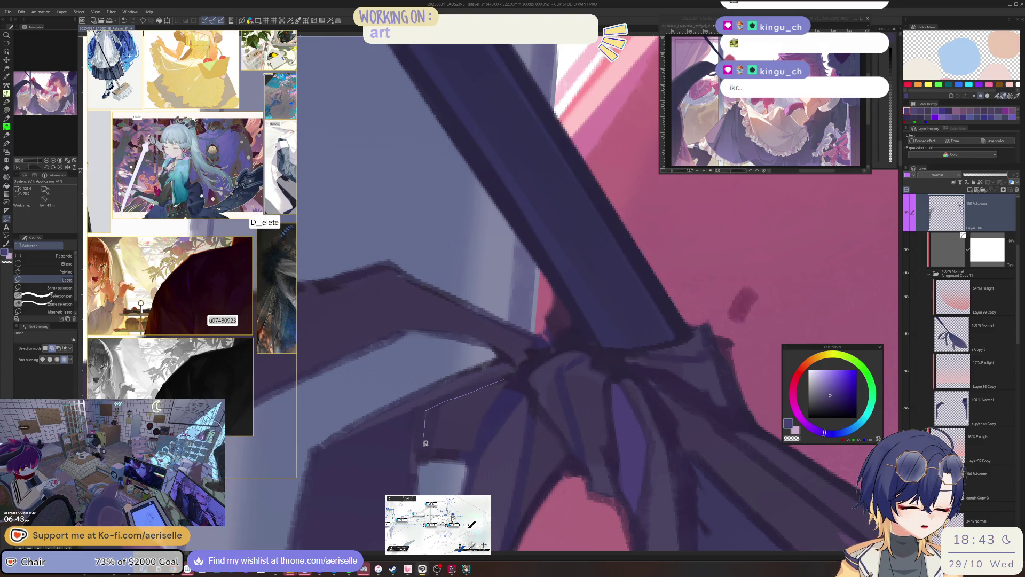
mouse_move(425, 442)
mouse_down()
mouse_move(473, 452)
mouse_move(510, 380)
mouse_up()
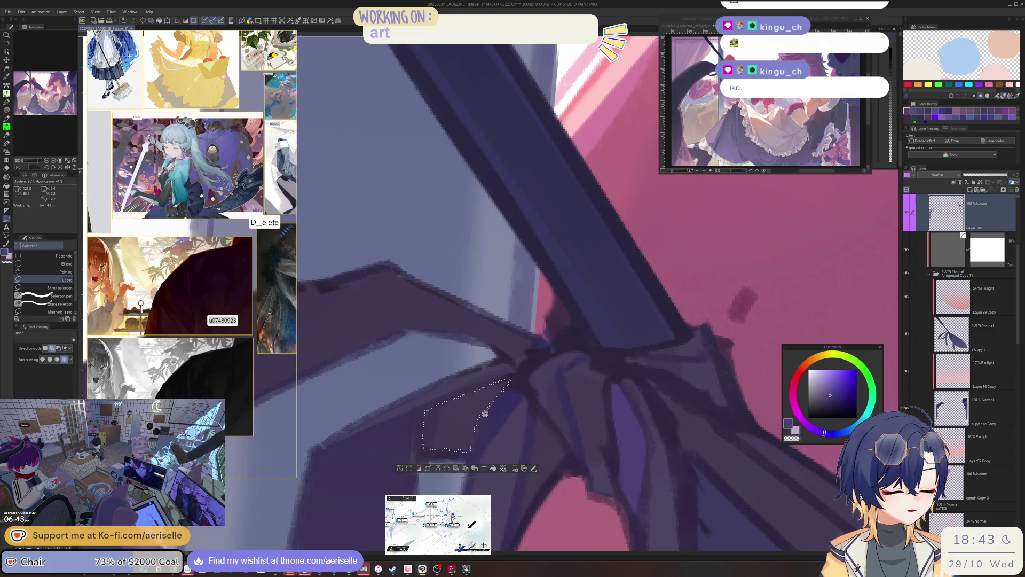
scroll(485, 413, down, 4)
key(p)
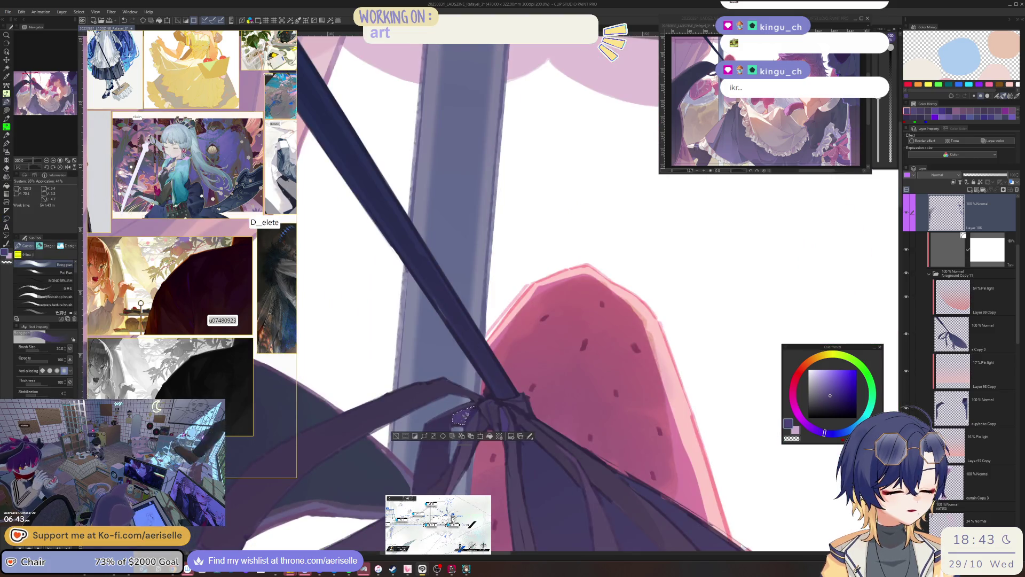
key(ctrl+d)
Step: Tilt the view so the stick lies diagonally, set brush size 8, and lasso the left ribbon tail
key(h)
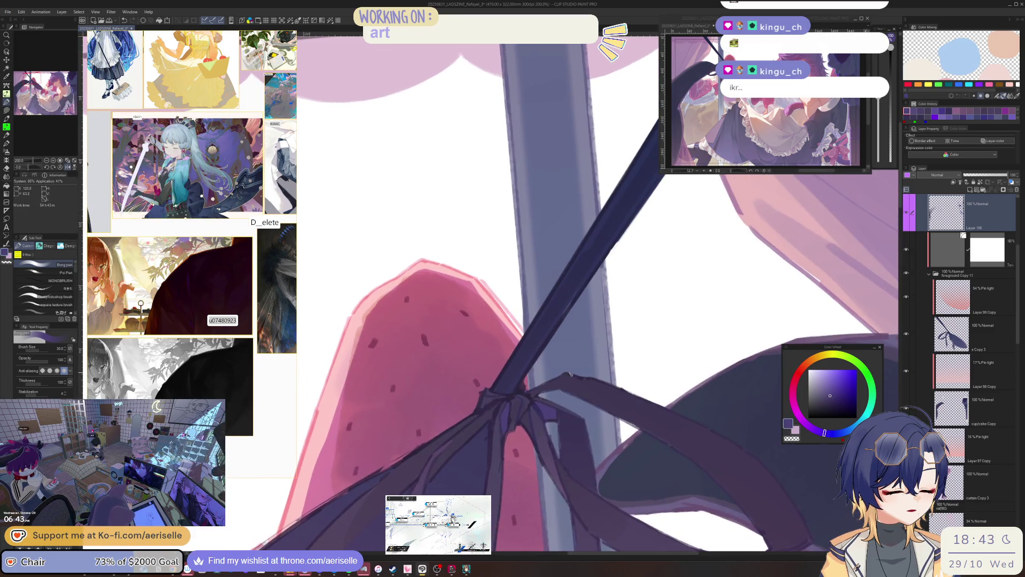
scroll(482, 414, up, 2)
key(minus)
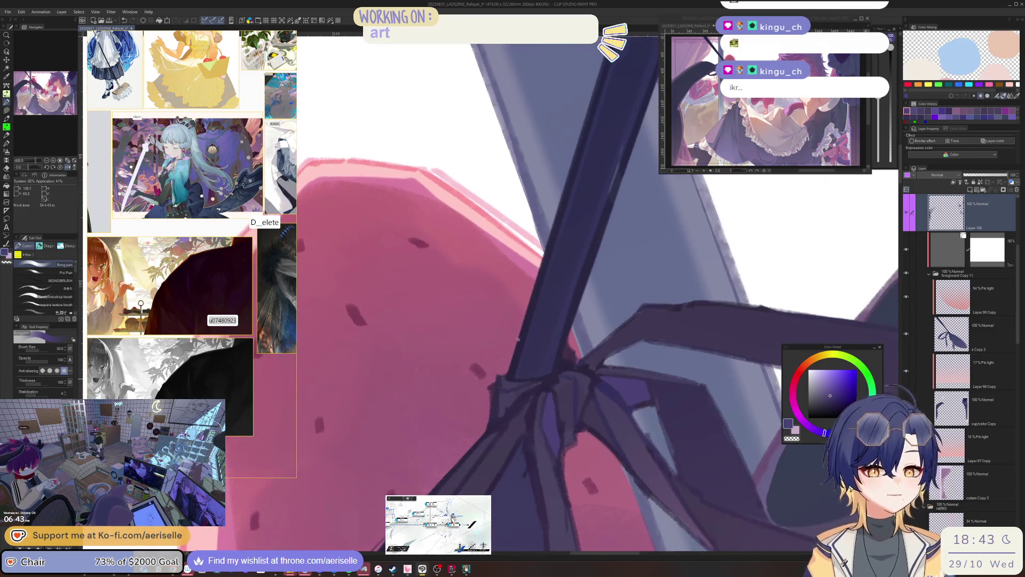
key(bracketleft)
key(bracketleft)
key(bracketleft)
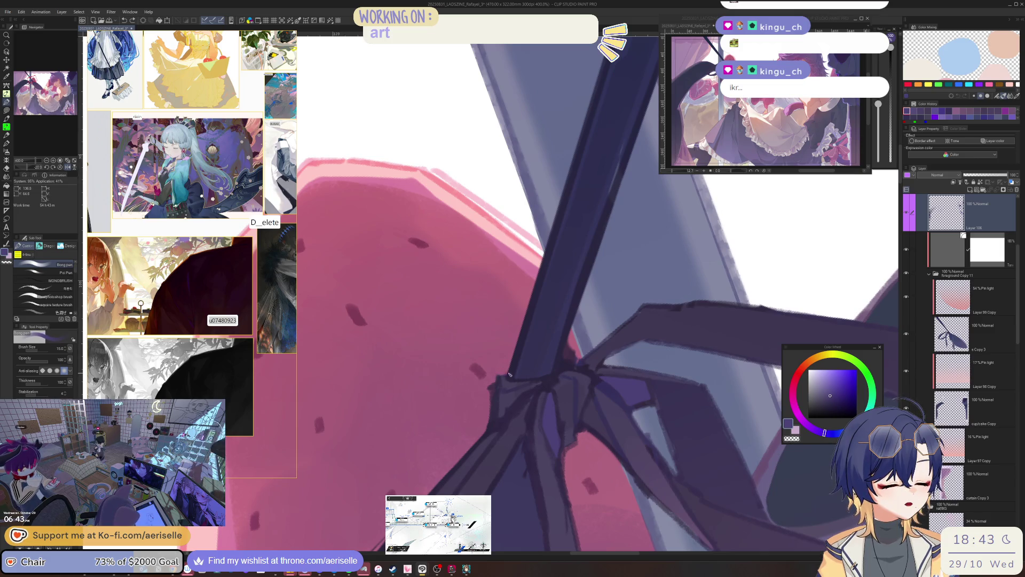
scroll(609, 350, down, 1)
key(h)
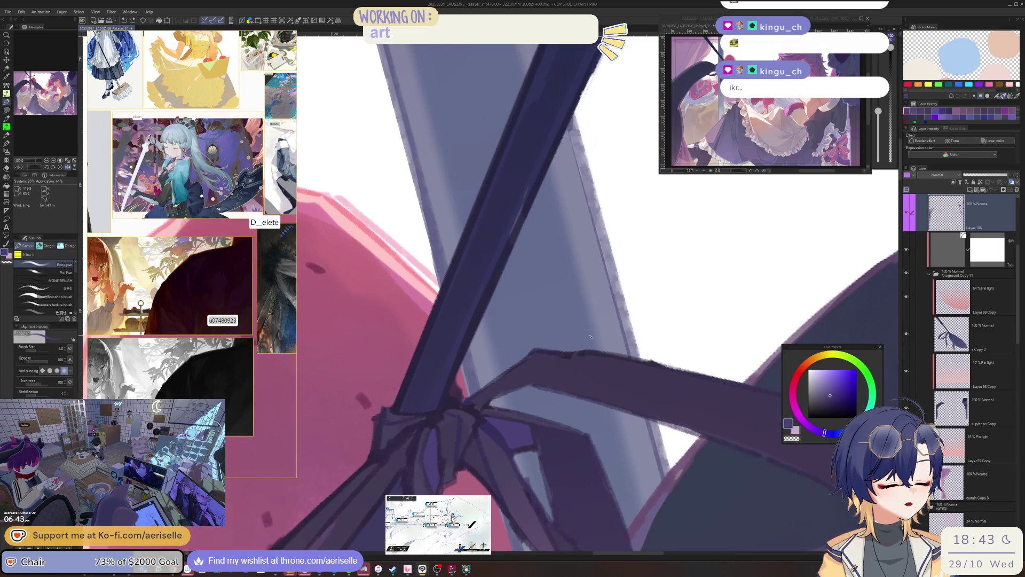
scroll(590, 336, down, 1)
key(minus)
scroll(576, 368, down, 1)
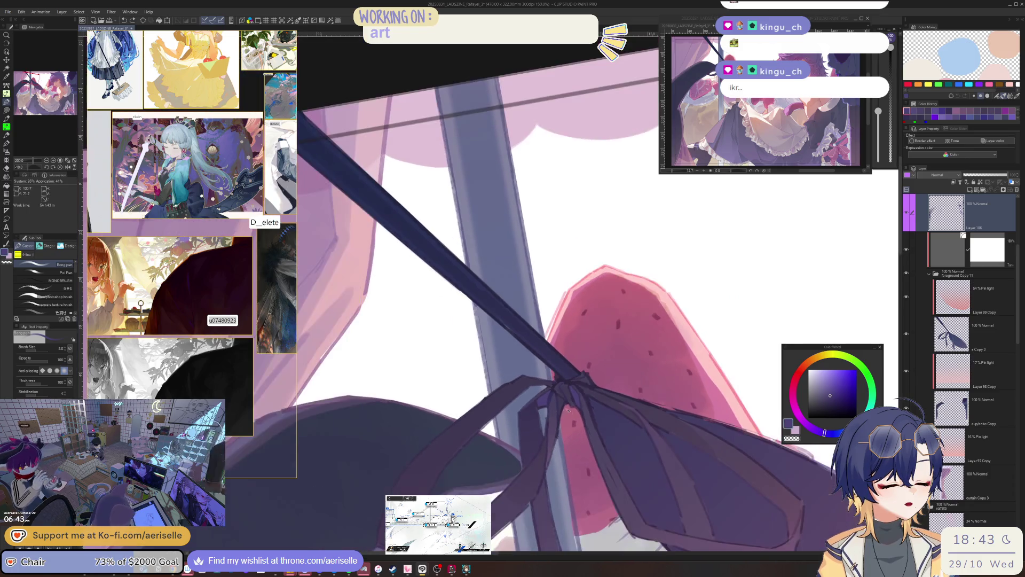
scroll(568, 388, up, 5)
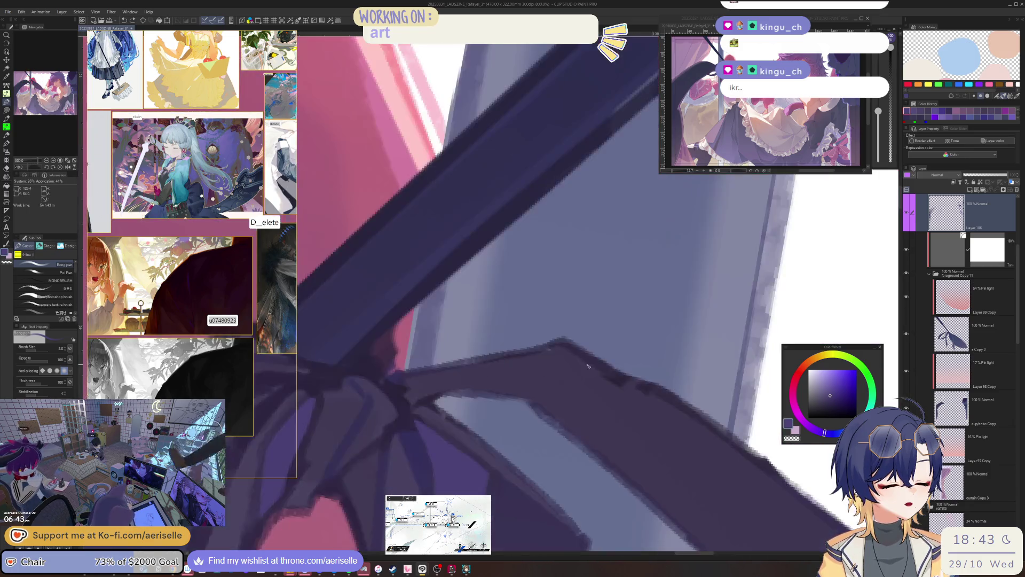
key(m)
mouse_move(444, 410)
mouse_down()
mouse_move(508, 358)
mouse_move(566, 335)
mouse_move(662, 361)
mouse_move(687, 427)
mouse_move(651, 443)
mouse_move(552, 390)
mouse_move(475, 394)
mouse_up()
scroll(594, 353, down, 5)
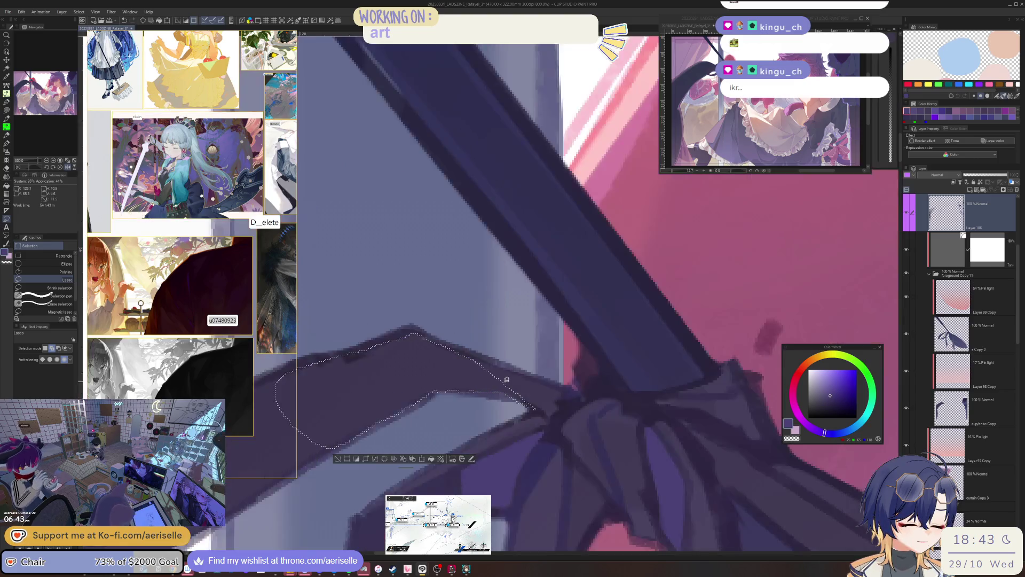
Step: Apply a darkening gradient to the outlined ribbon area, then restore the earlier selection
key(-)
key(g)
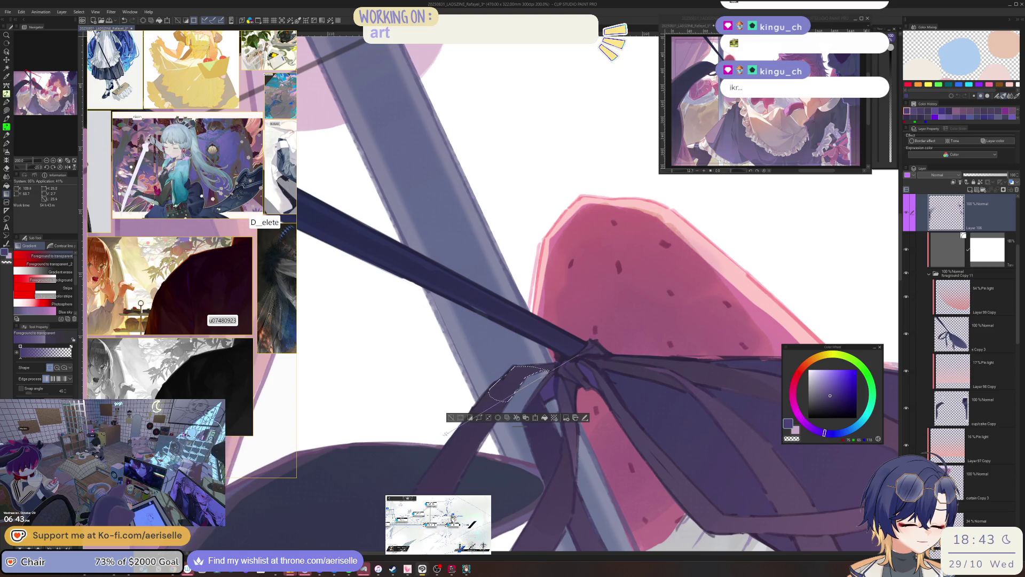
drag(588, 353, 512, 380)
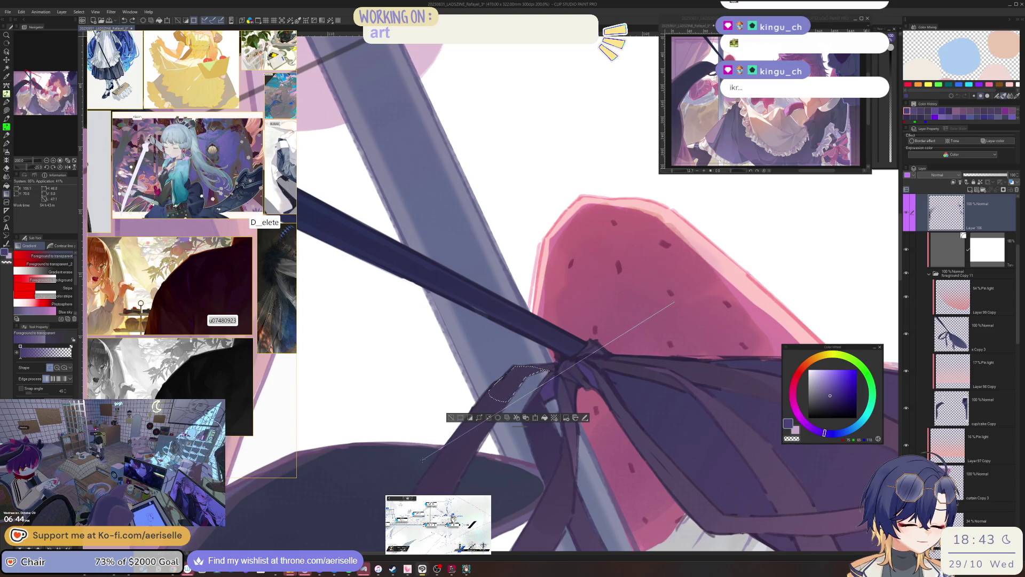
click(451, 417)
key(ctrl+z)
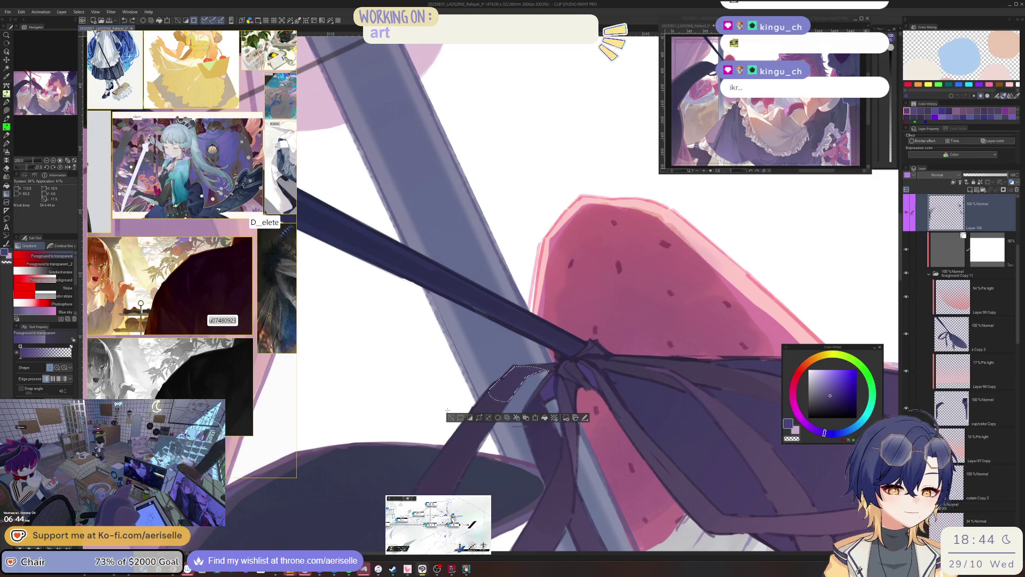
Step: Extend the lasso down the ribbon and test a gradient tint, undoing it
scroll(447, 409, up, 5)
key(m)
mouse_move(419, 474)
mouse_down()
mouse_move(414, 495)
mouse_move(500, 499)
mouse_move(550, 434)
mouse_up()
scroll(550, 434, down, 5)
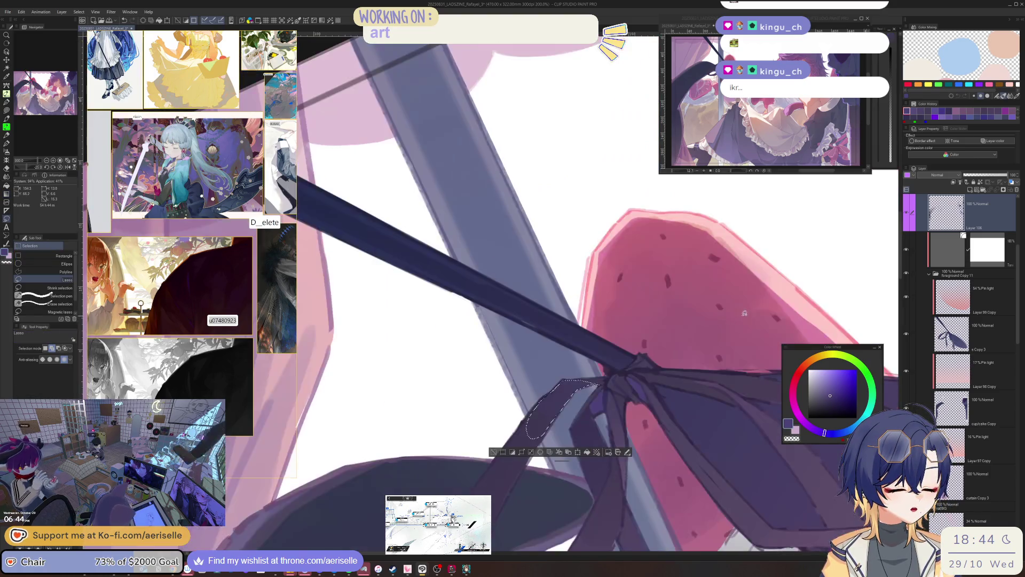
key(g)
drag(655, 356, 738, 319)
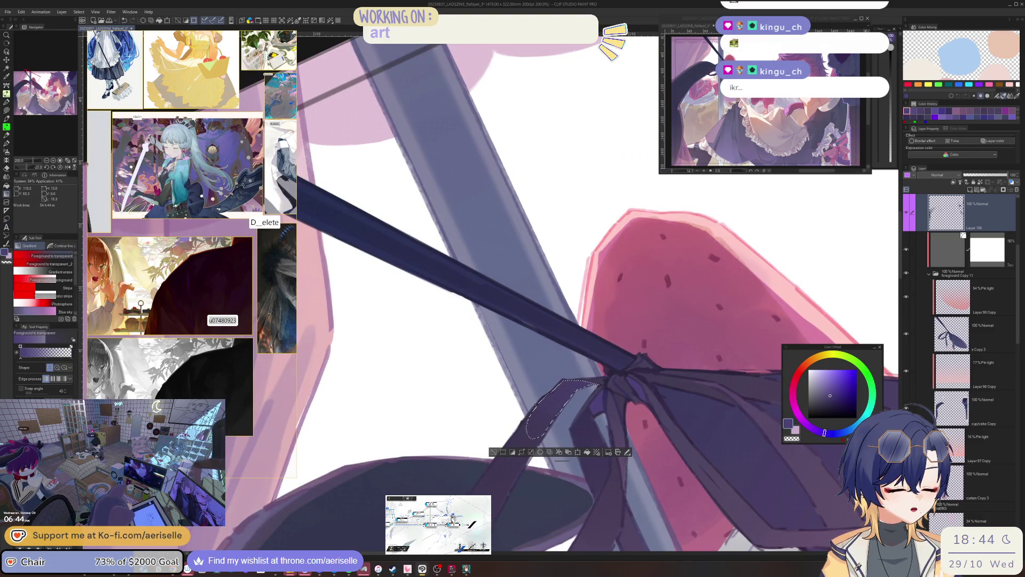
key(ctrl+z)
key(ctrl+z)
scroll(539, 406, up, 2)
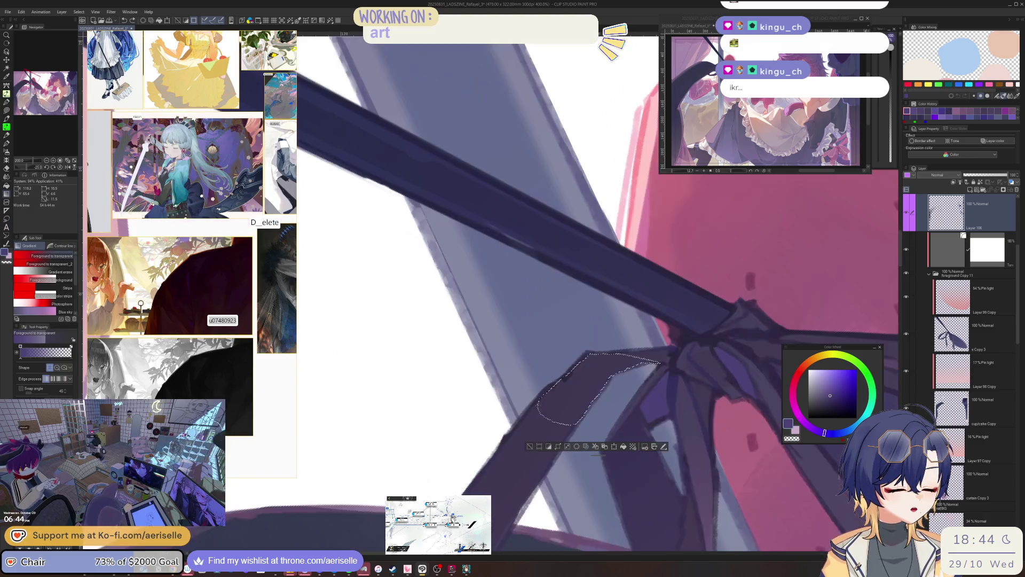
Step: Reselect the lower strap, lay a light purple gradient highlight across it, then deselect
key(m)
mouse_move(538, 407)
mouse_down()
mouse_move(509, 443)
mouse_move(514, 471)
mouse_move(539, 481)
mouse_move(582, 405)
mouse_up()
scroll(581, 406, down, 4)
key(g)
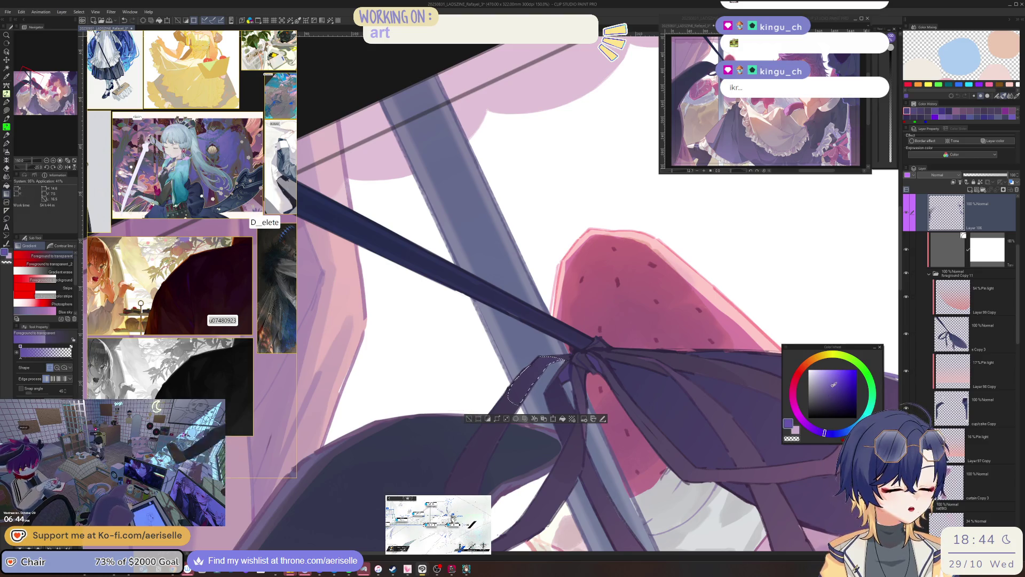
click(831, 386)
drag(597, 337, 685, 281)
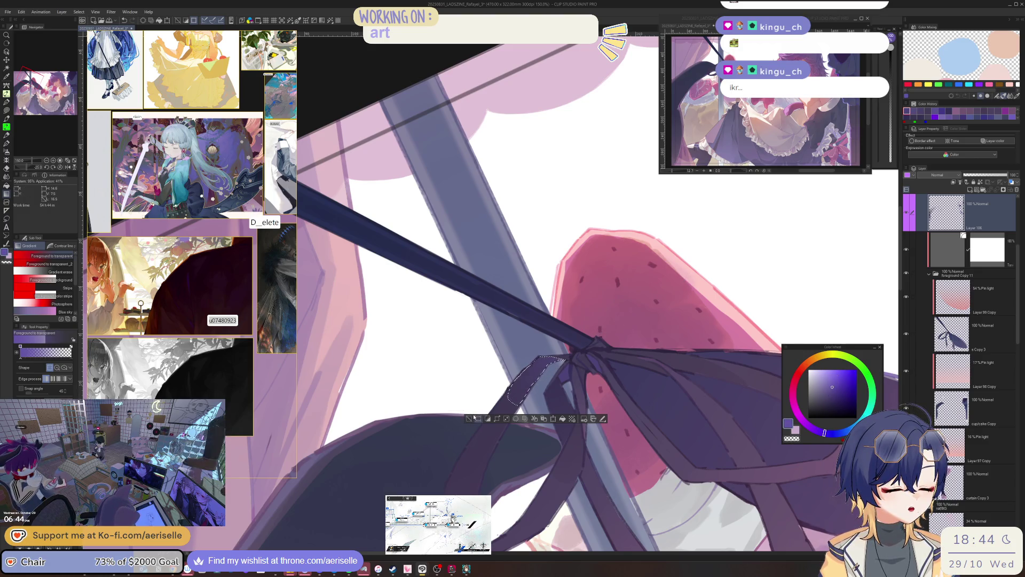
key(ctrl+d)
key(h)
scroll(469, 405, up, 5)
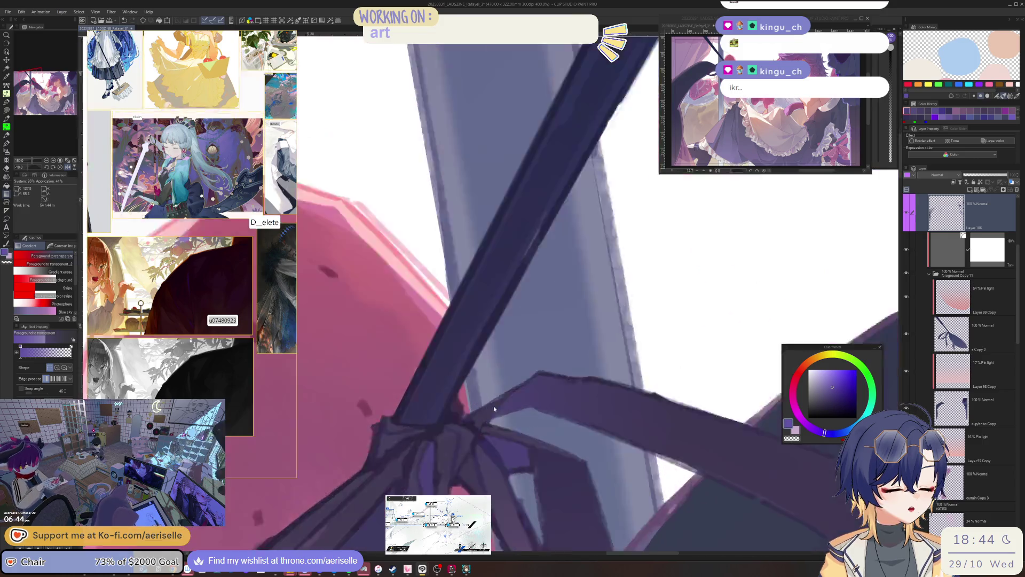
Step: Pick a new colour and set the pen brush size to 4.0
alt+click(580, 345)
key(p)
key(bracketleft)
key(bracketleft)
key(bracketleft)
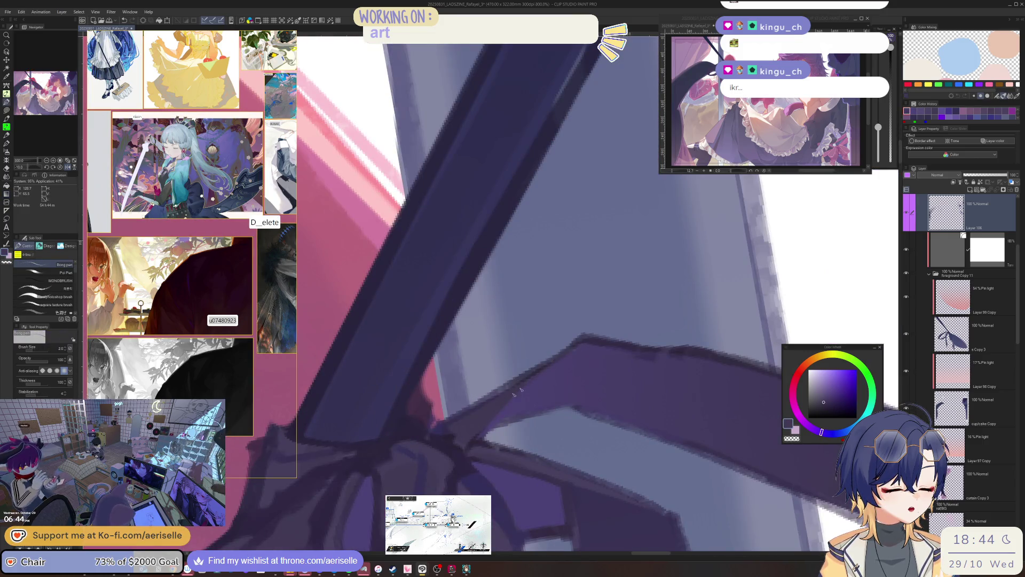
key(bracketright)
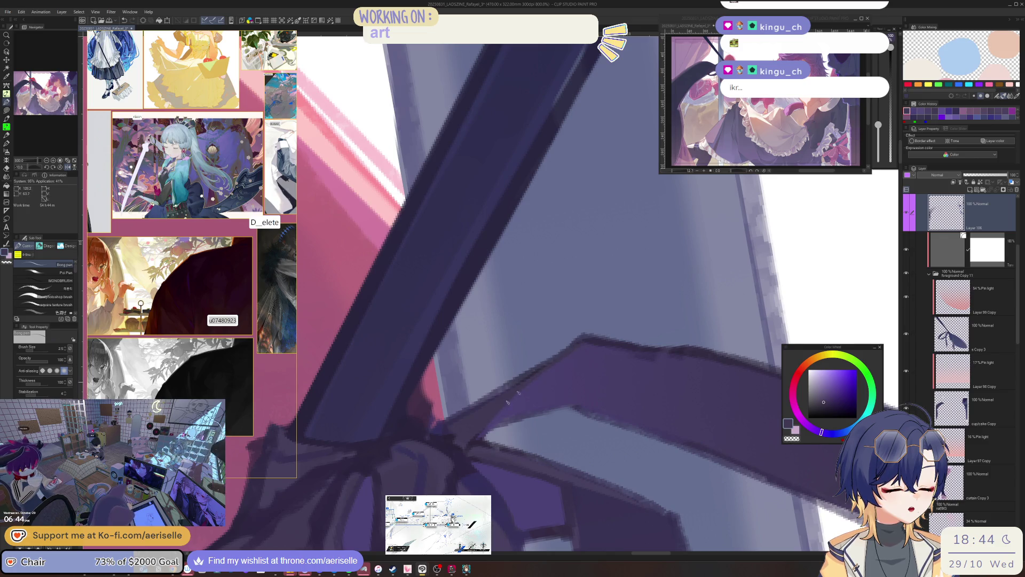
scroll(508, 402, down, 3)
key(bracketright)
key(bracketright)
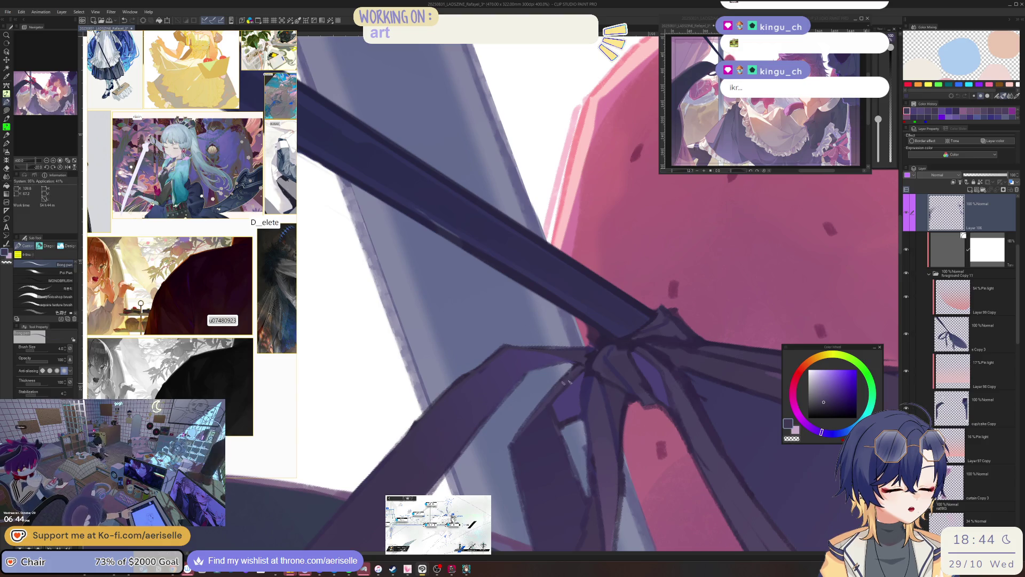
click(826, 400)
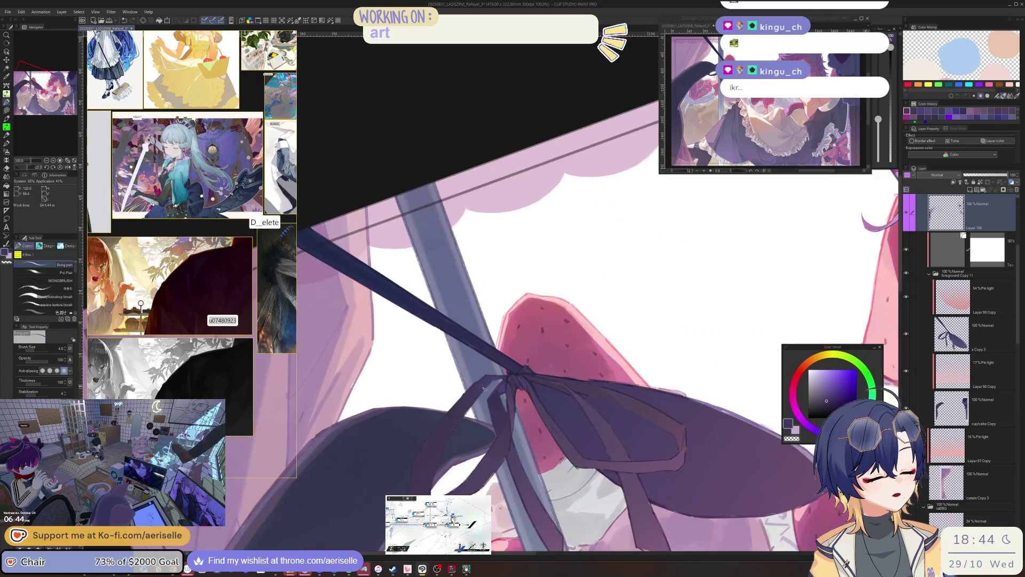
scroll(507, 368, down, 2)
scroll(508, 367, up, 3)
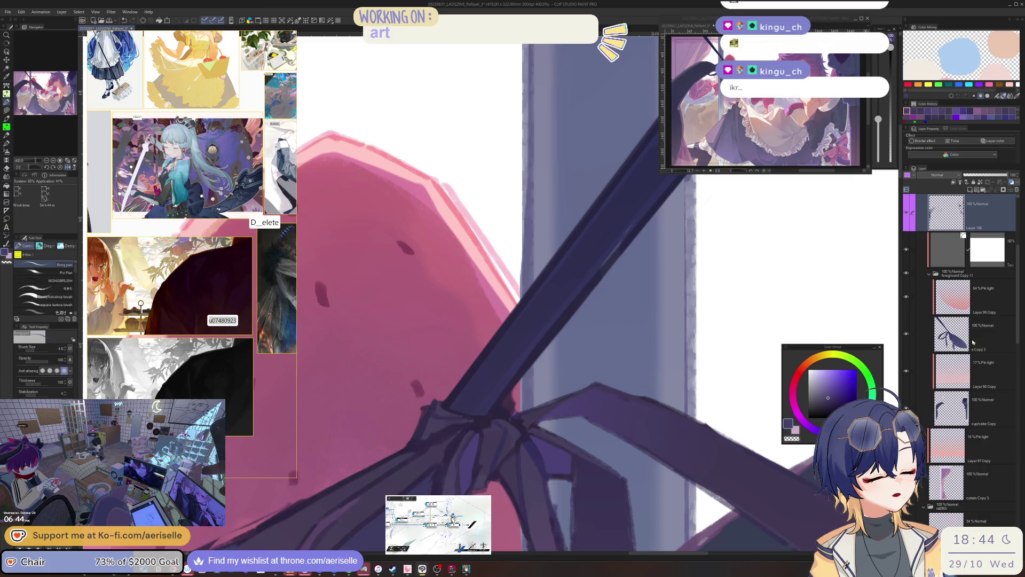
Step: Check the s Copy 3 layer, then return to Layer 106 with a saturated blue-violet pen
click(973, 341)
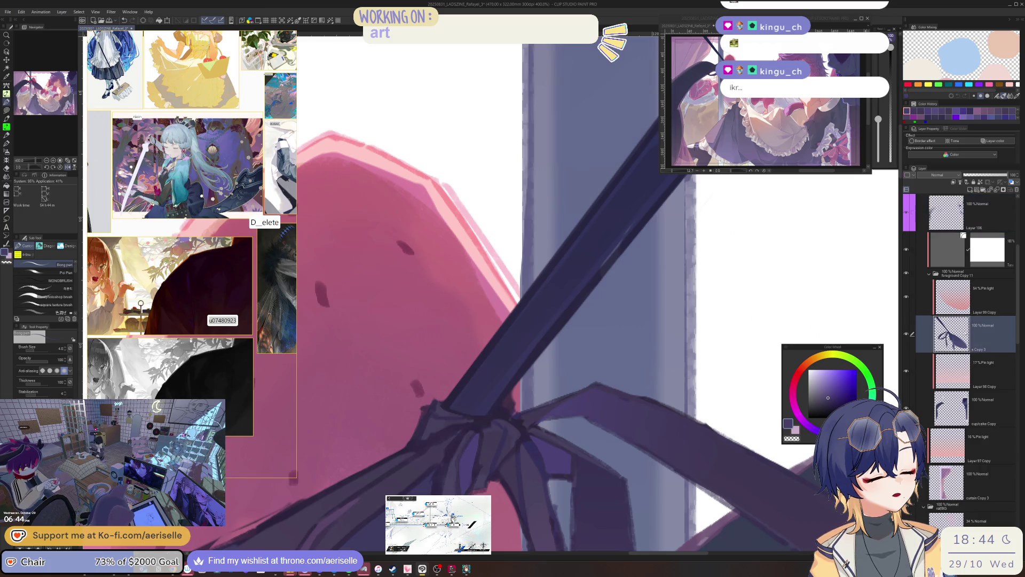
key(e)
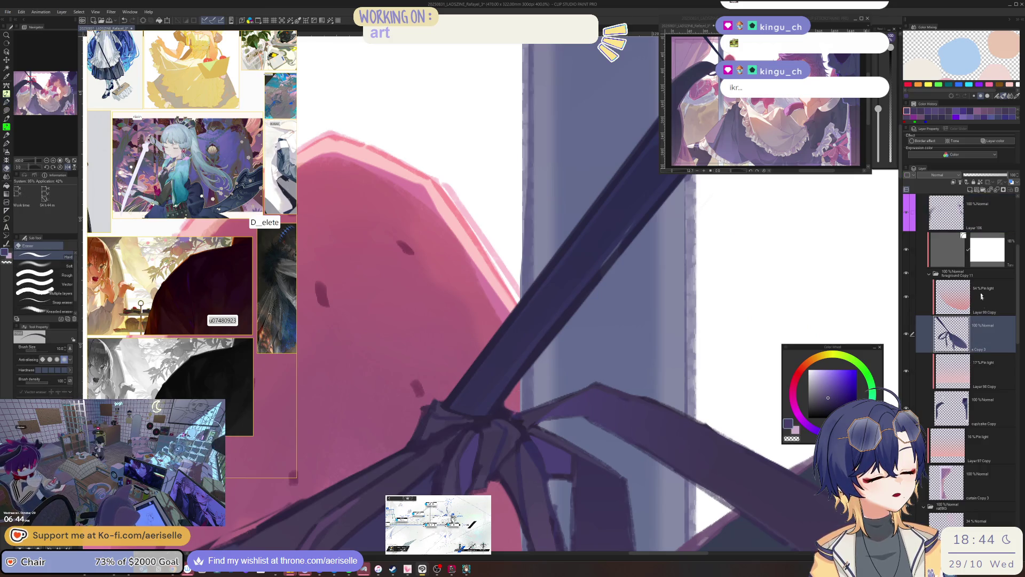
click(982, 213)
click(855, 378)
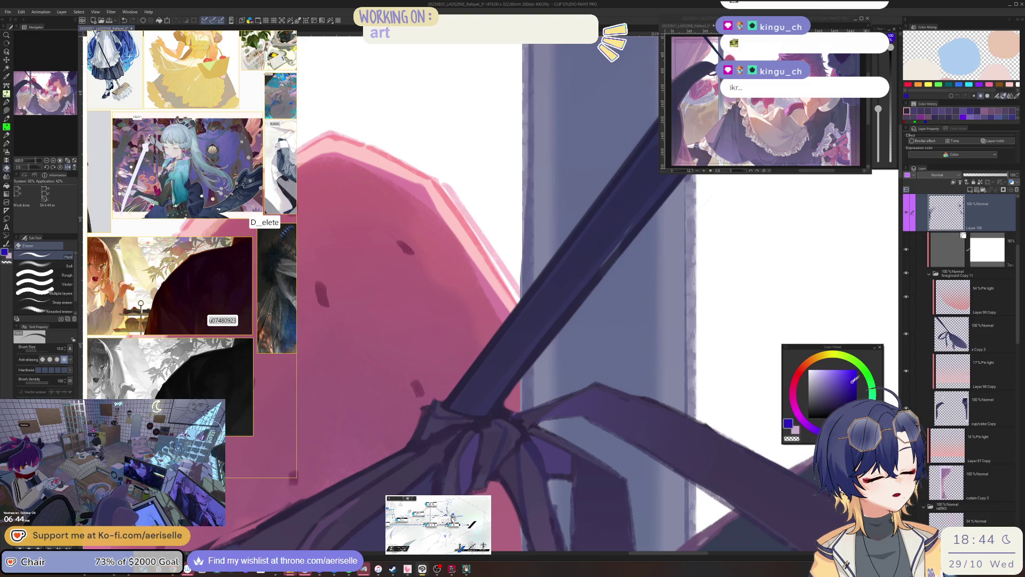
key(p)
Step: Add small blue-violet and bright blue accent strokes on the knot
drag(504, 405, 496, 410)
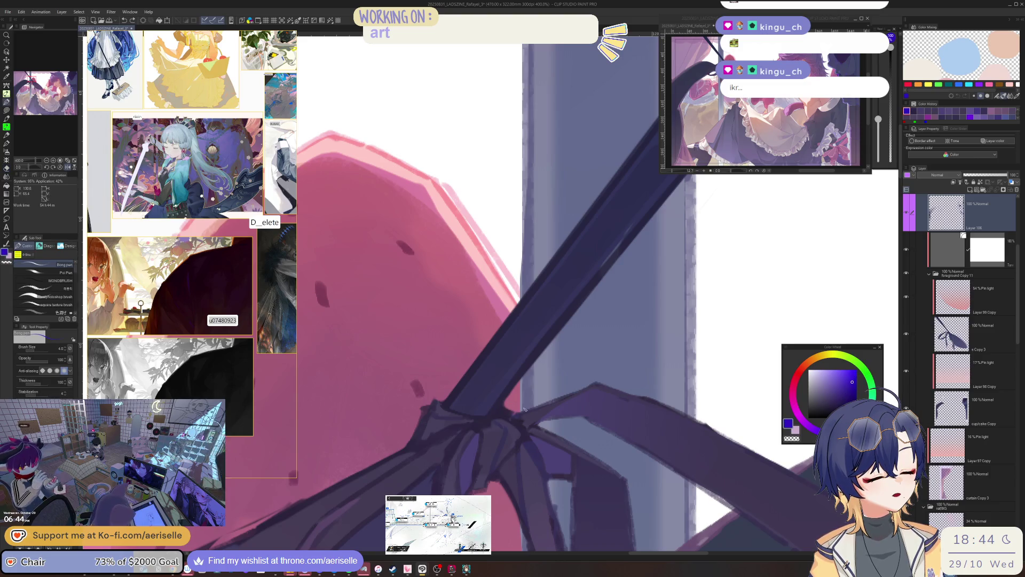
click(856, 369)
drag(878, 117, 878, 111)
click(511, 416)
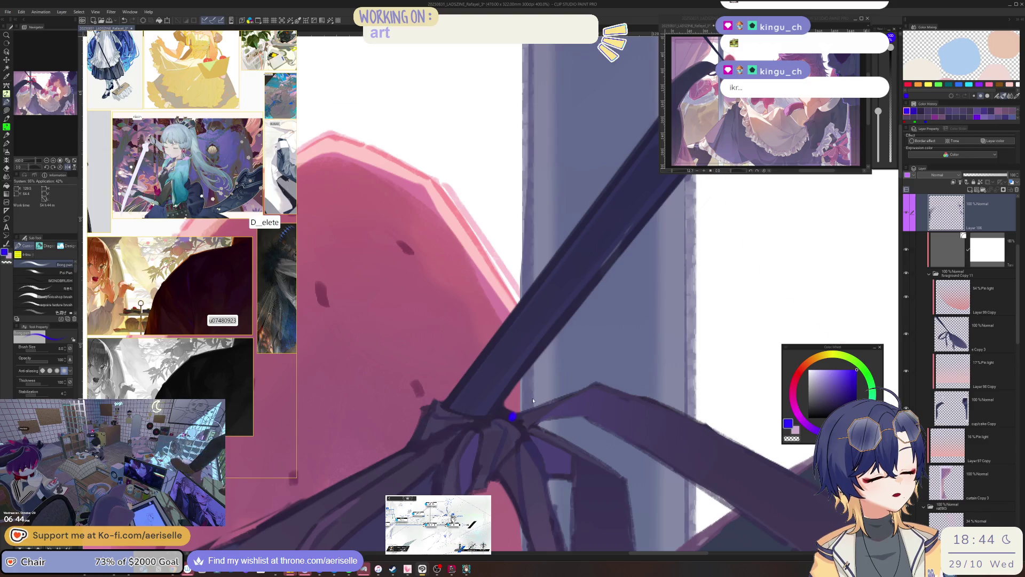
scroll(533, 400, down, 8)
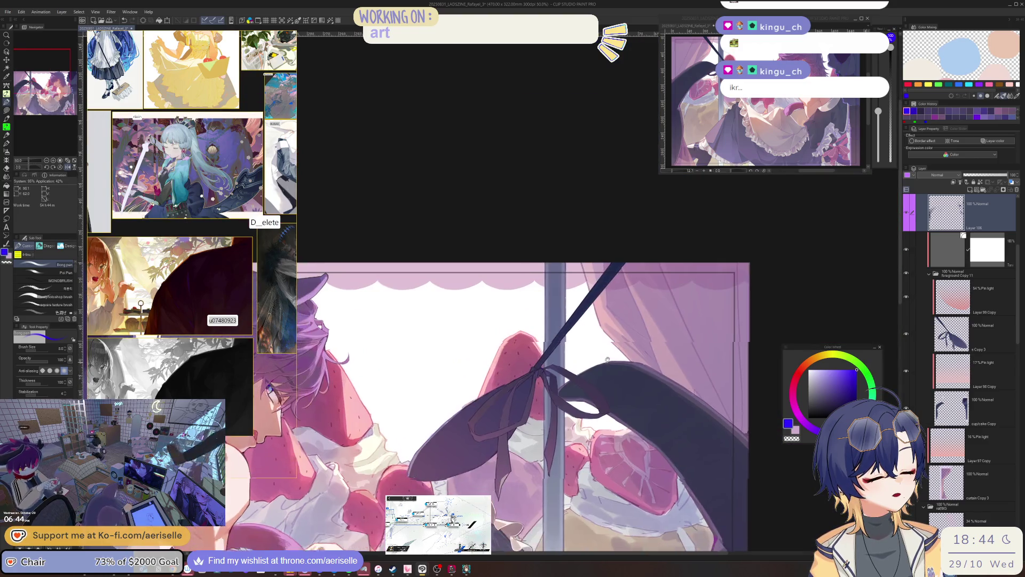
scroll(499, 367, up, 10)
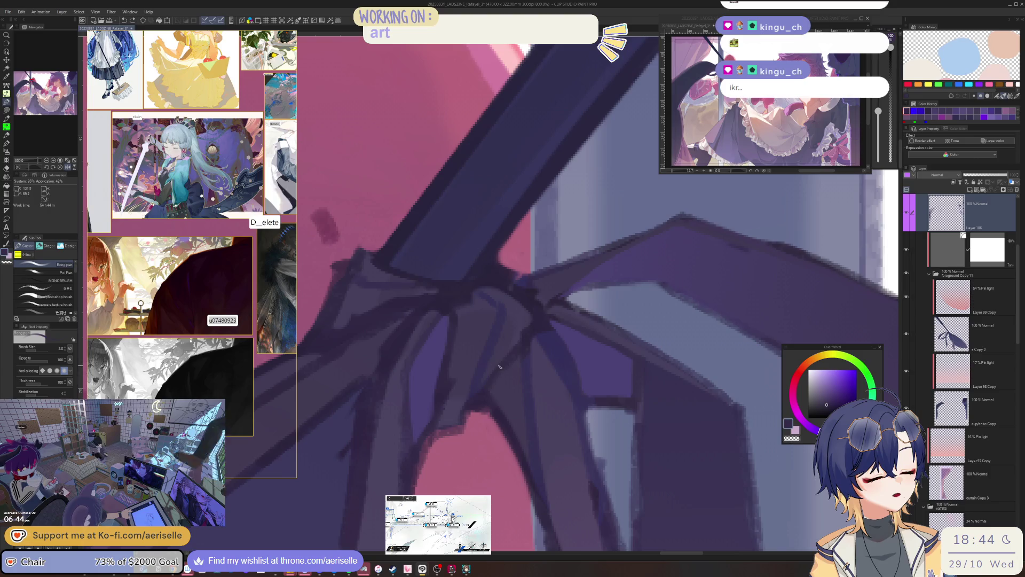
Step: Paint a bluer purple stroke along the knot at brush size 7, redrawing after an undo
click(841, 398)
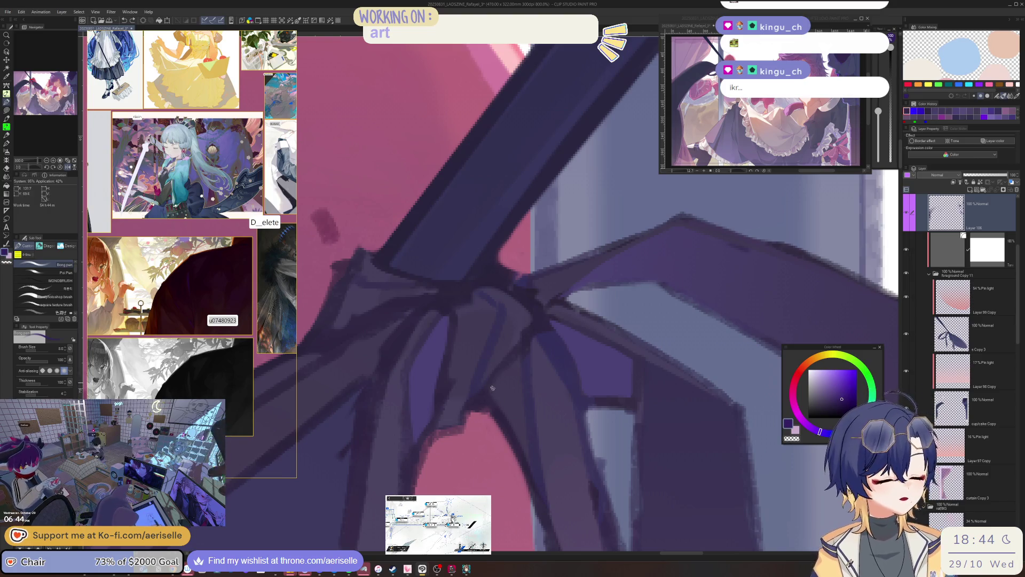
drag(484, 393, 517, 353)
drag(820, 431, 830, 432)
key(ctrl+z)
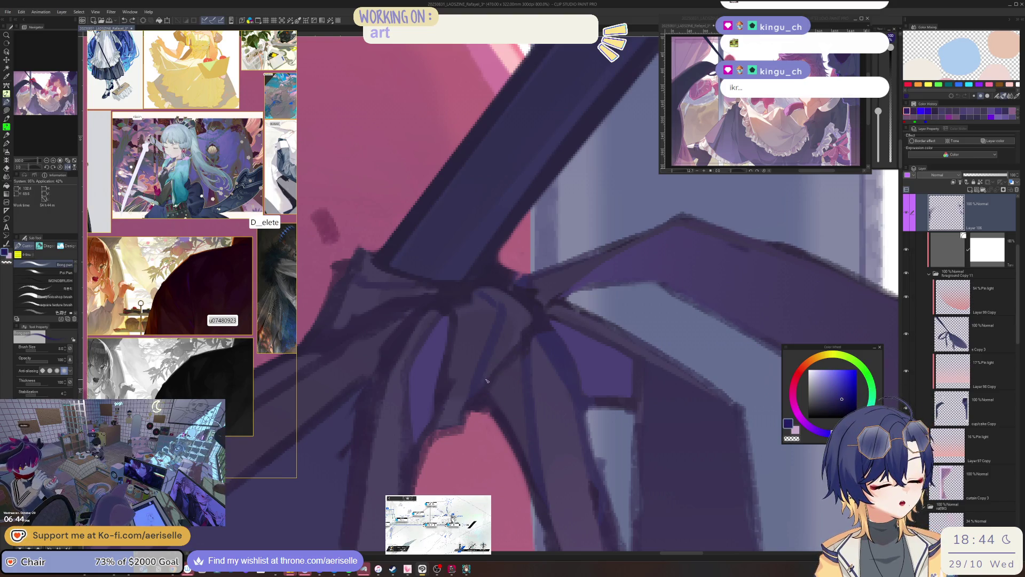
key(bracketleft)
drag(484, 392, 516, 352)
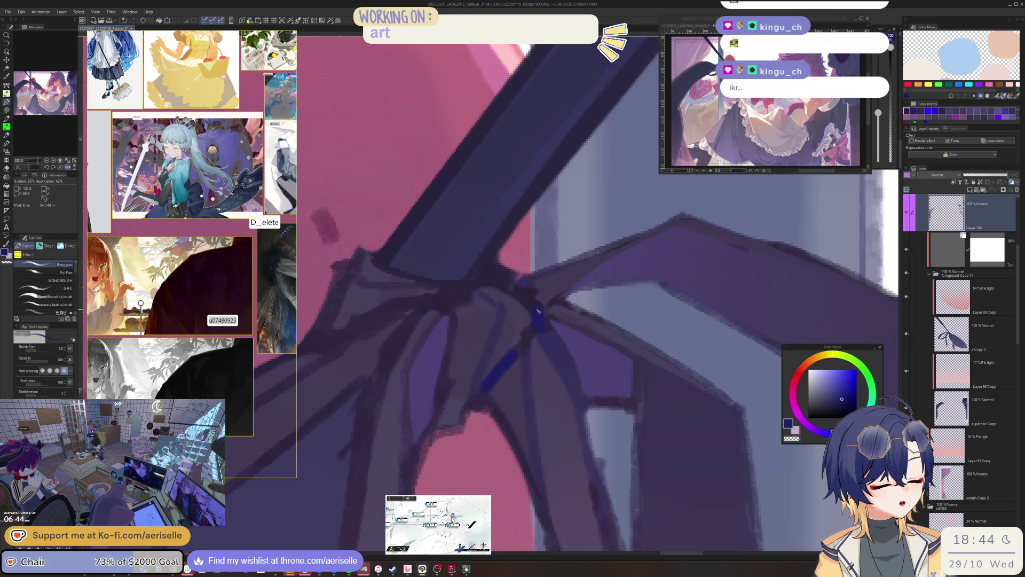
scroll(540, 320, down, 5)
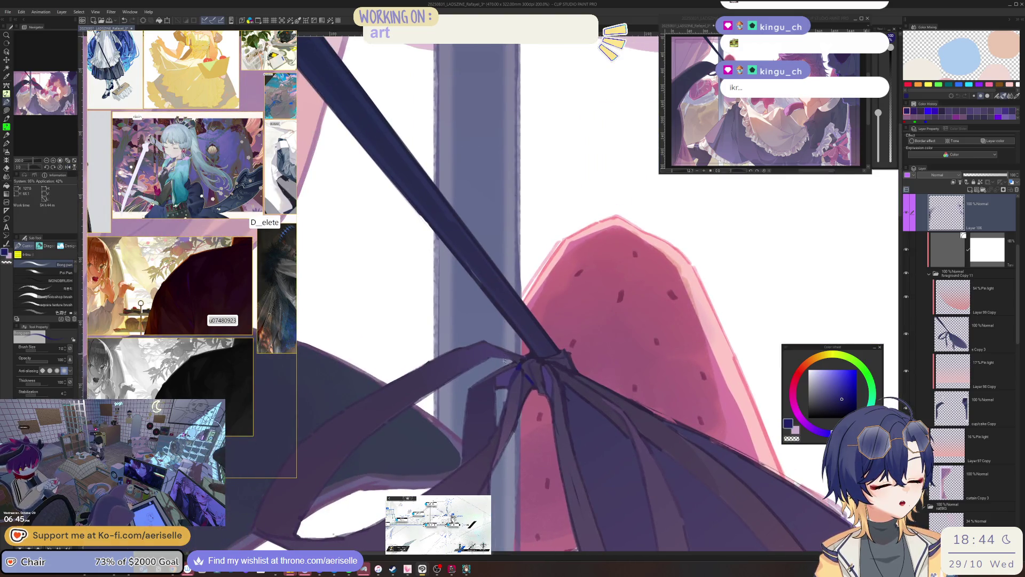
scroll(516, 370, down, 2)
scroll(510, 379, up, 4)
scroll(510, 383, up, 3)
Step: Add a greyish purple stroke sampled from the ribbon, then zoom out to 400%
alt+click(547, 390)
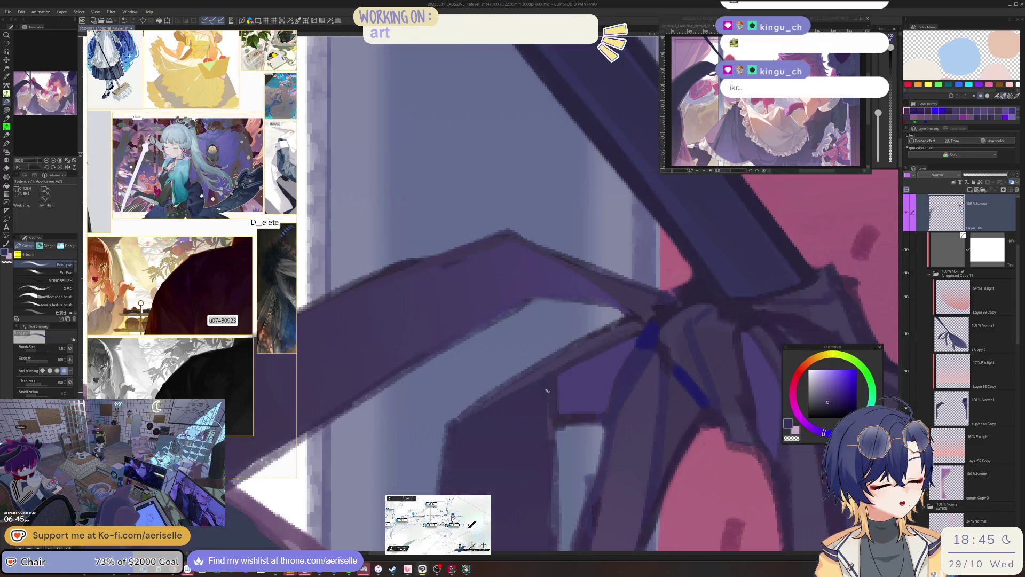
drag(578, 349, 521, 387)
key(bracketleft)
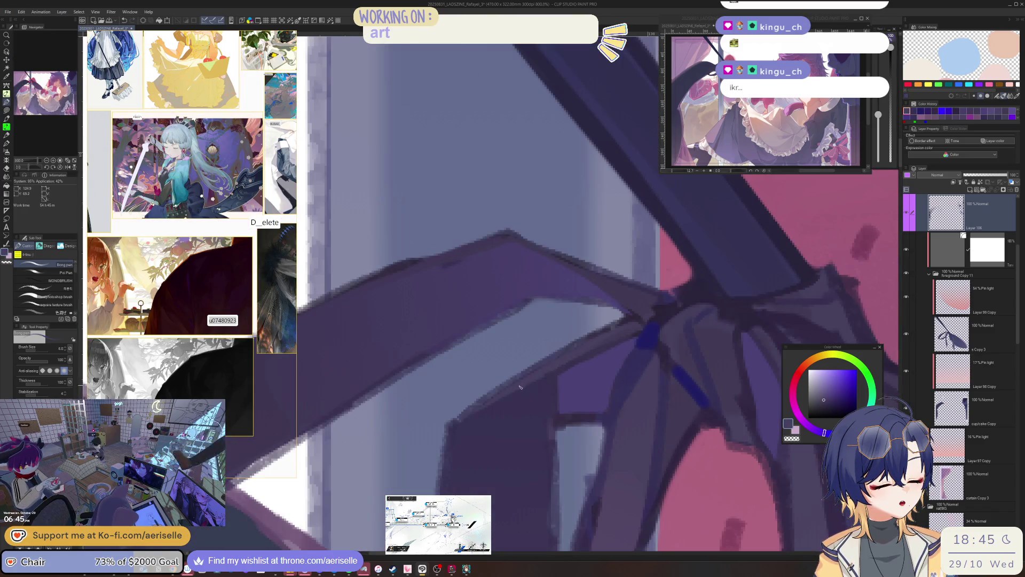
key(ctrl+minus)
key(ctrl+minus)
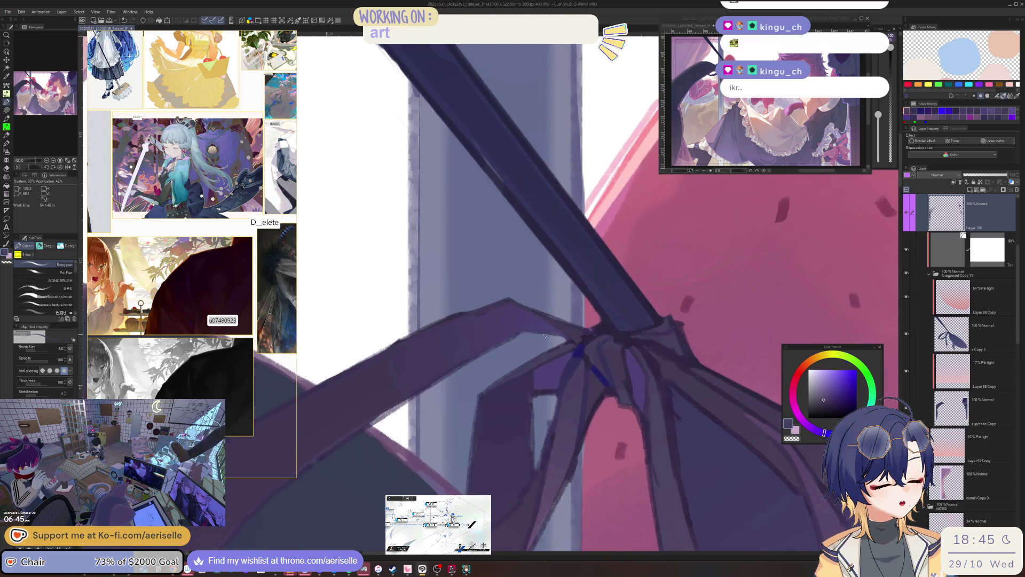
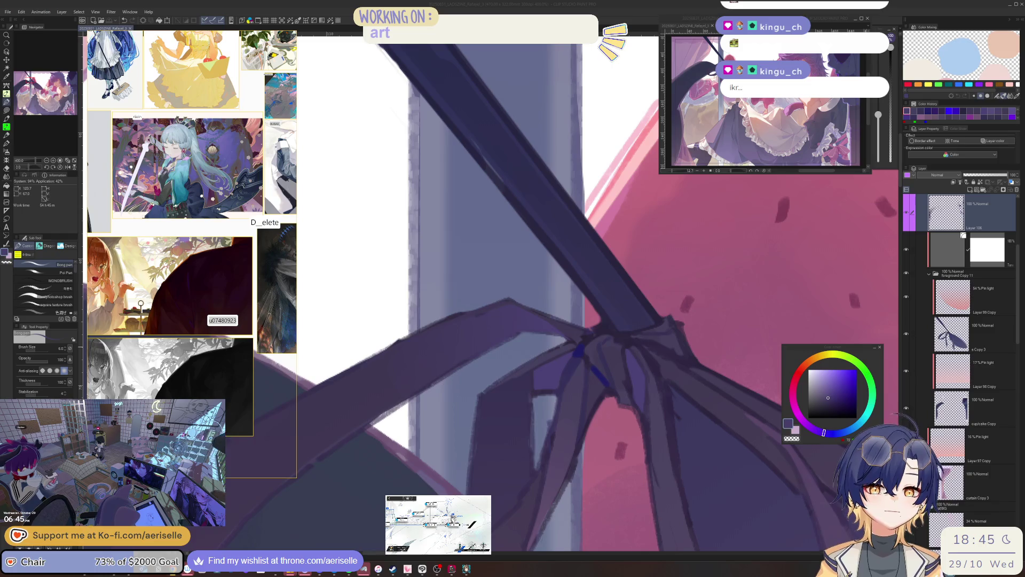
Step: Sample purples from the ribbon and paint light and darker strokes along its strap
alt+click(549, 348)
alt+click(487, 394)
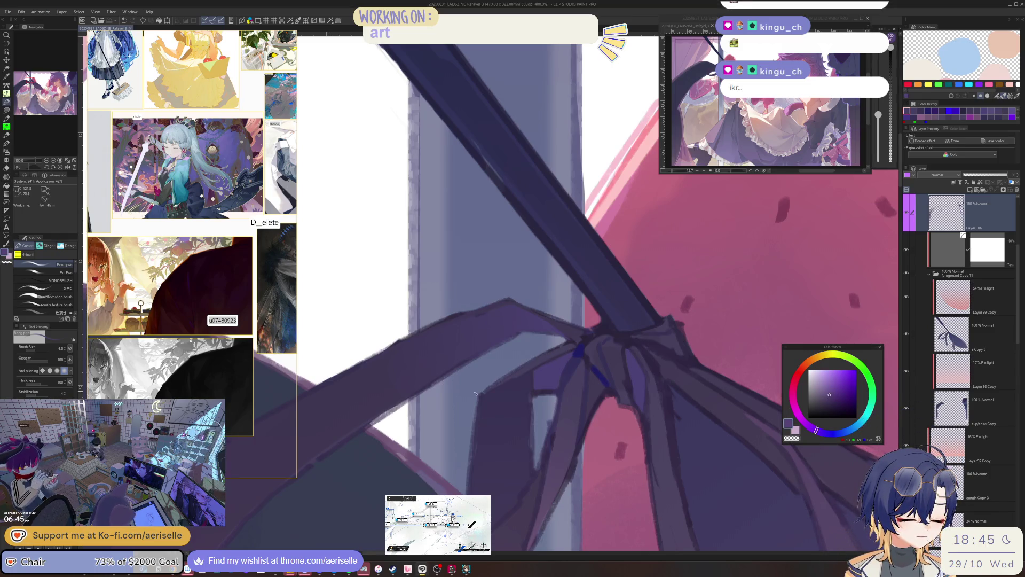
drag(486, 394, 575, 342)
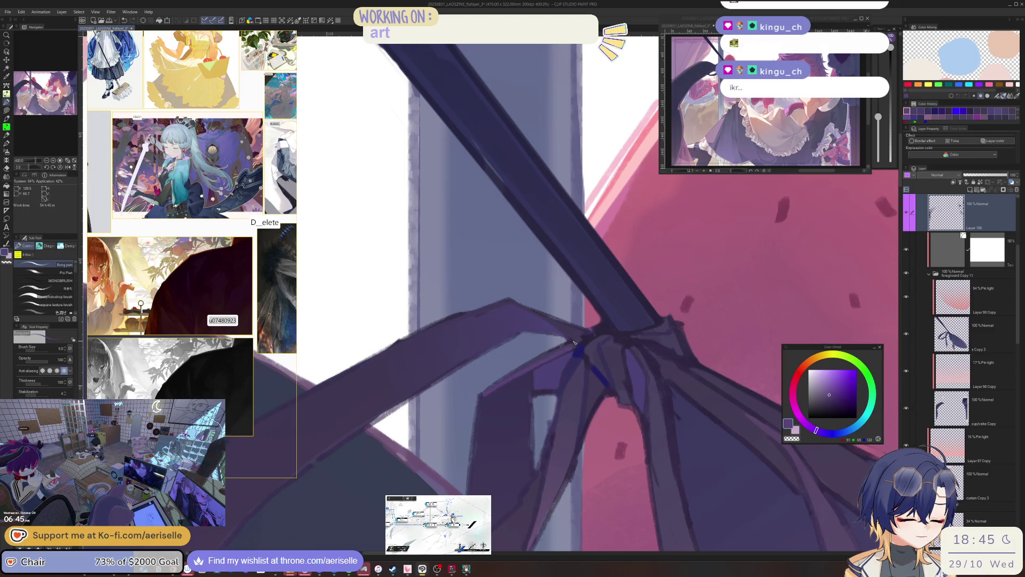
alt+click(575, 342)
mouse_move(484, 395)
mouse_down()
mouse_move(565, 352)
mouse_move(547, 362)
mouse_up()
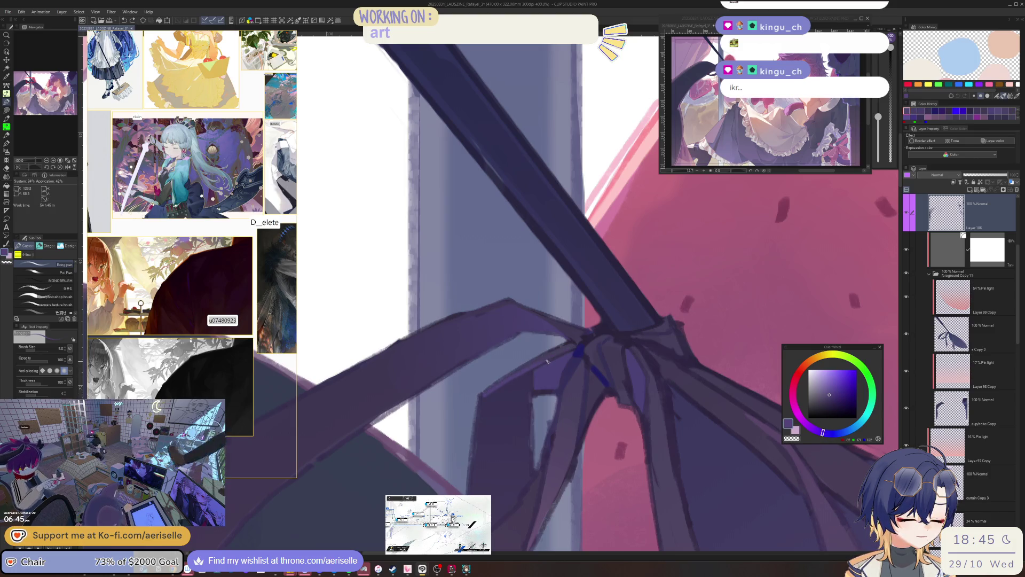
Step: Bring the ribbon knot into view and paint a light-purple highlight along the ribbon edge
scroll(547, 362, down, 3)
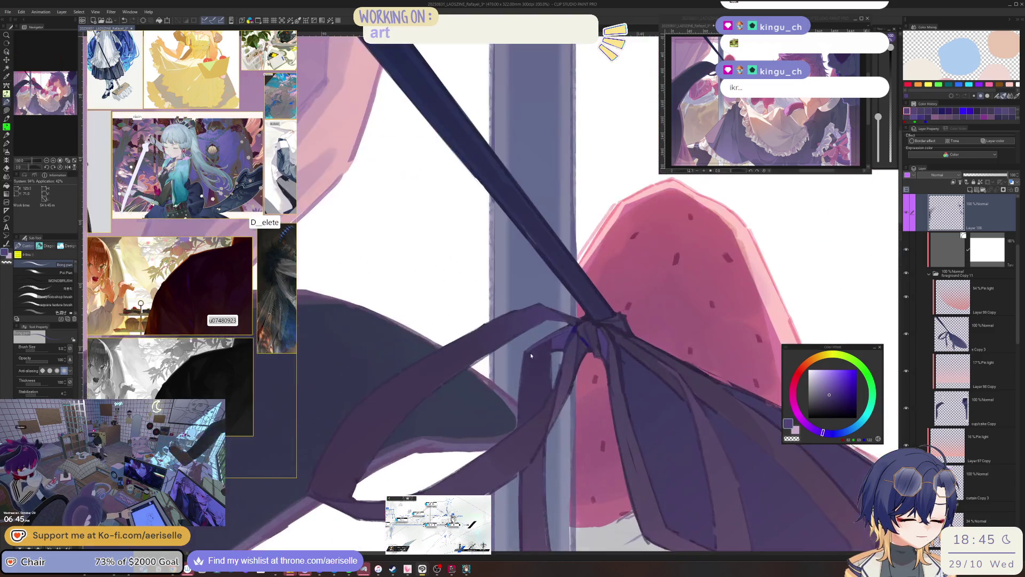
scroll(530, 355, up, 1)
scroll(537, 350, up, 1)
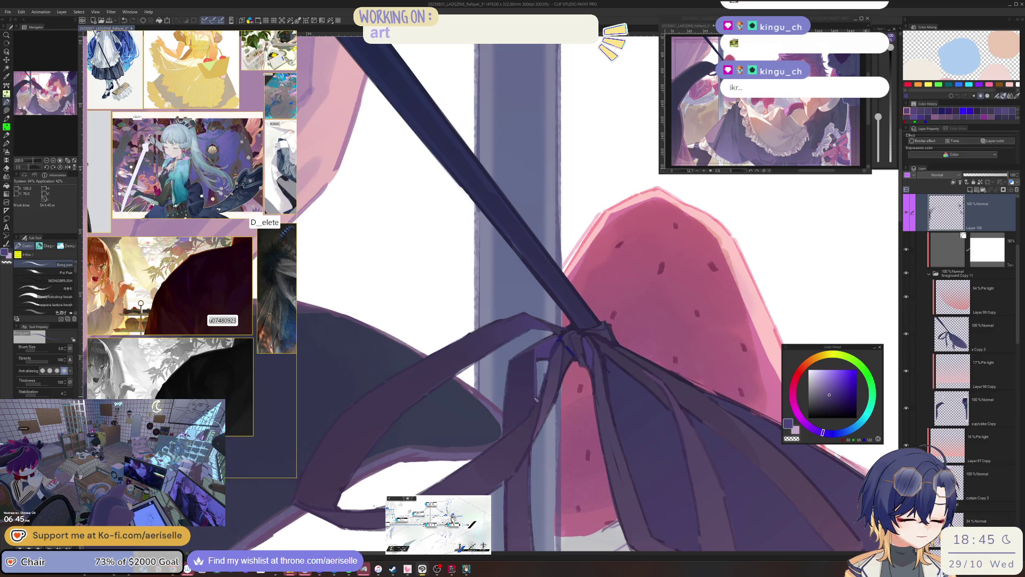
drag(536, 399, 571, 367)
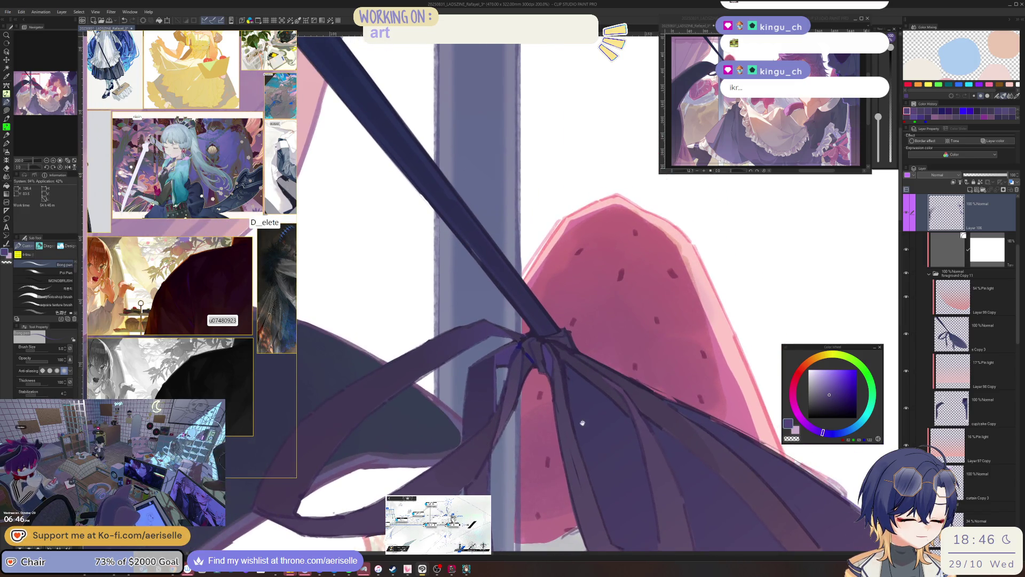
mouse_move(583, 423)
mouse_down()
mouse_move(580, 327)
mouse_move(564, 329)
mouse_up()
scroll(482, 361, down, 4)
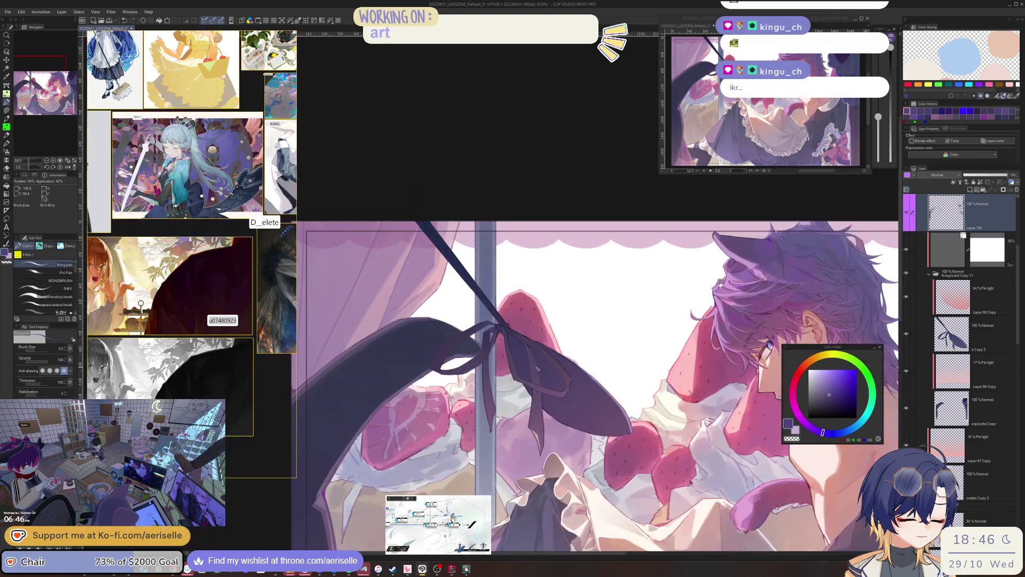
scroll(497, 319, up, 4)
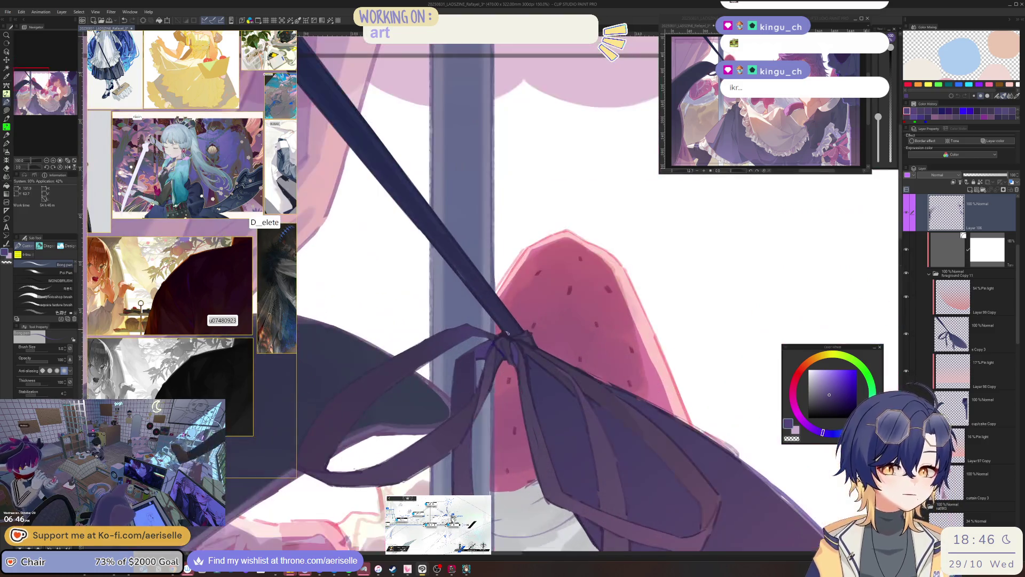
scroll(484, 351, up, 4)
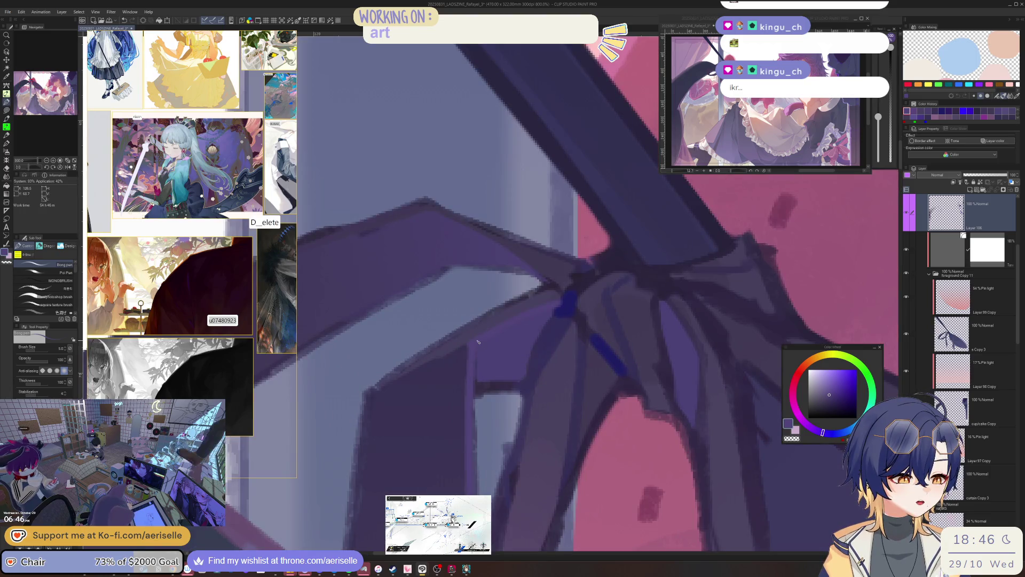
click(833, 388)
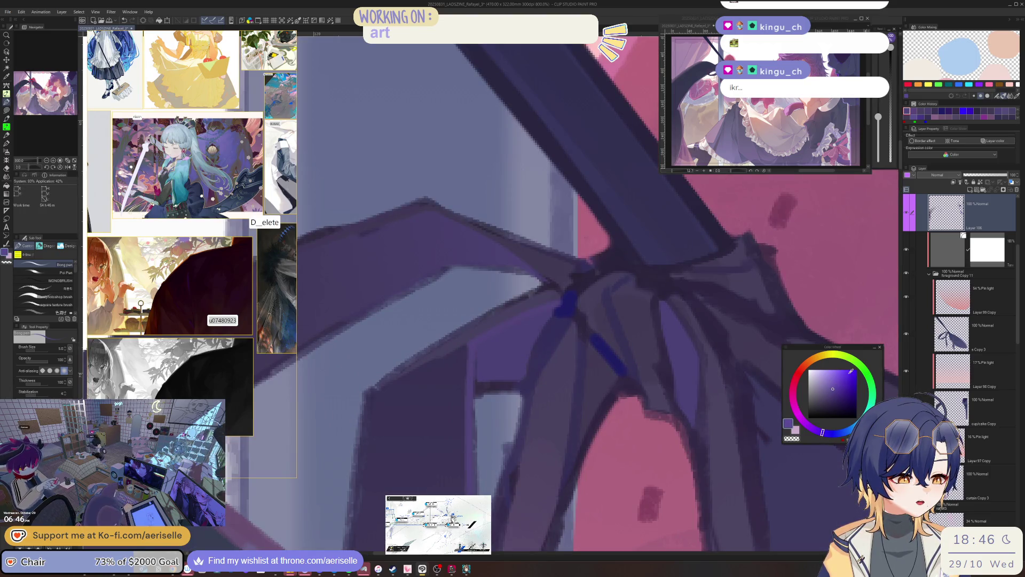
drag(481, 341, 550, 303)
scroll(549, 302, down, 3)
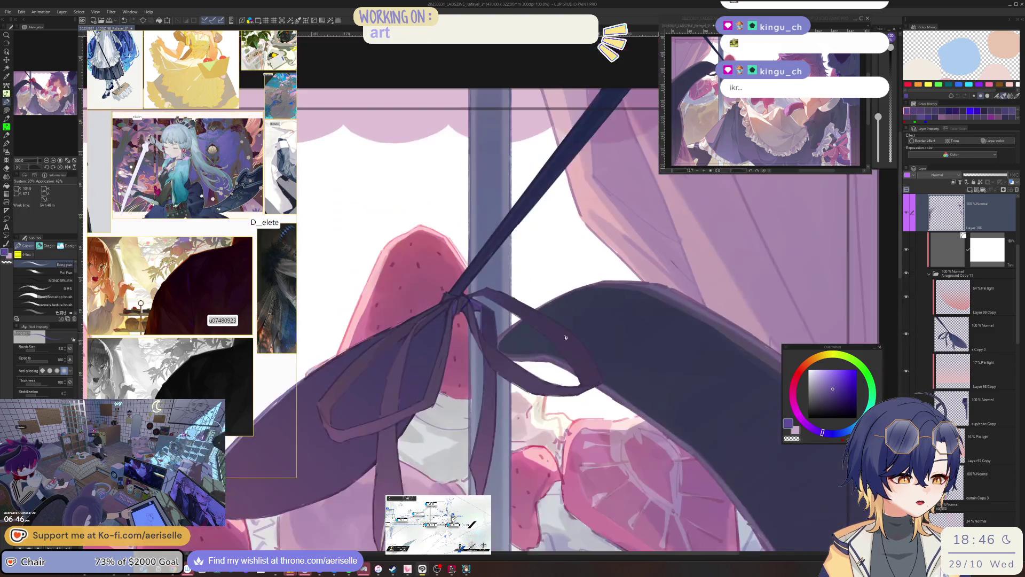
scroll(465, 387, up, 2)
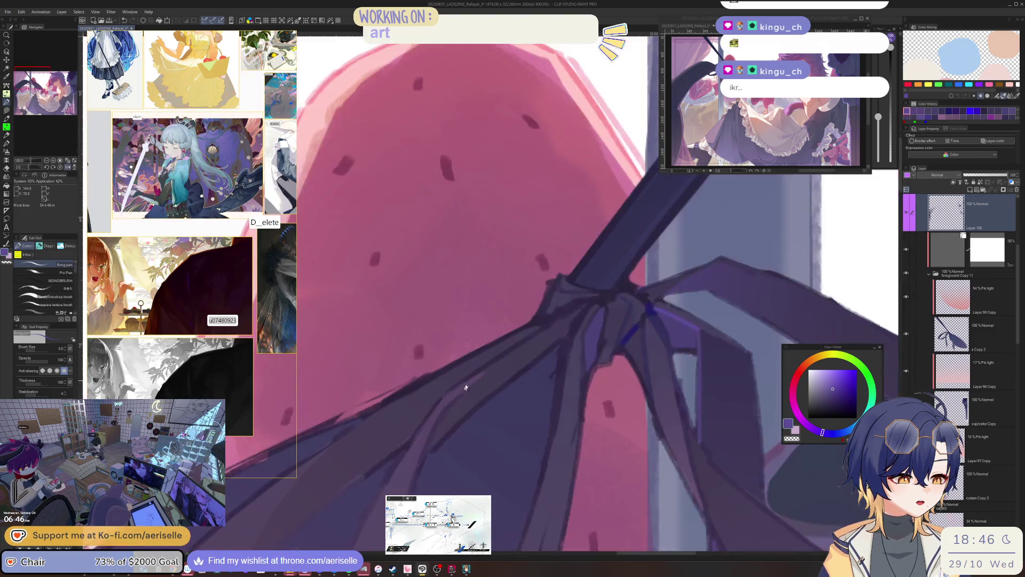
scroll(465, 387, up, 2)
Step: Pick darker purple shades, dab a mark on the knot, then view the scene at 100%
alt+click(481, 390)
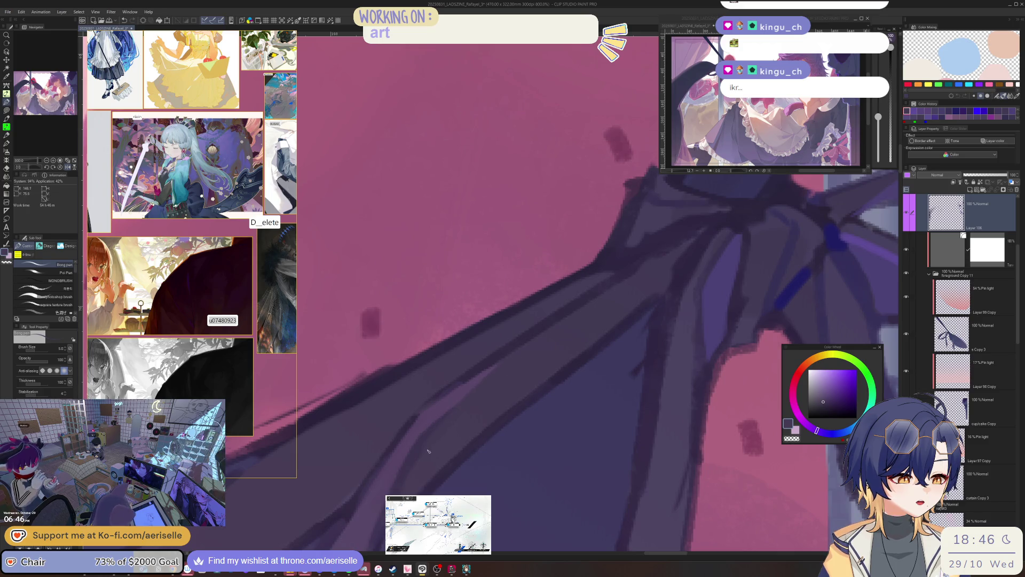
scroll(451, 408, down, 4)
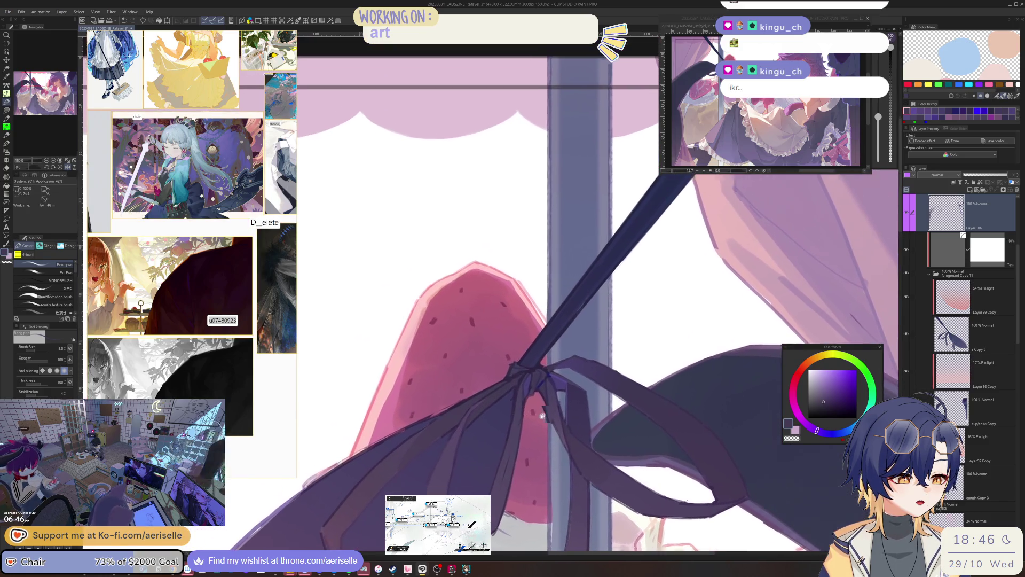
scroll(517, 376, up, 2)
alt+click(521, 368)
click(844, 394)
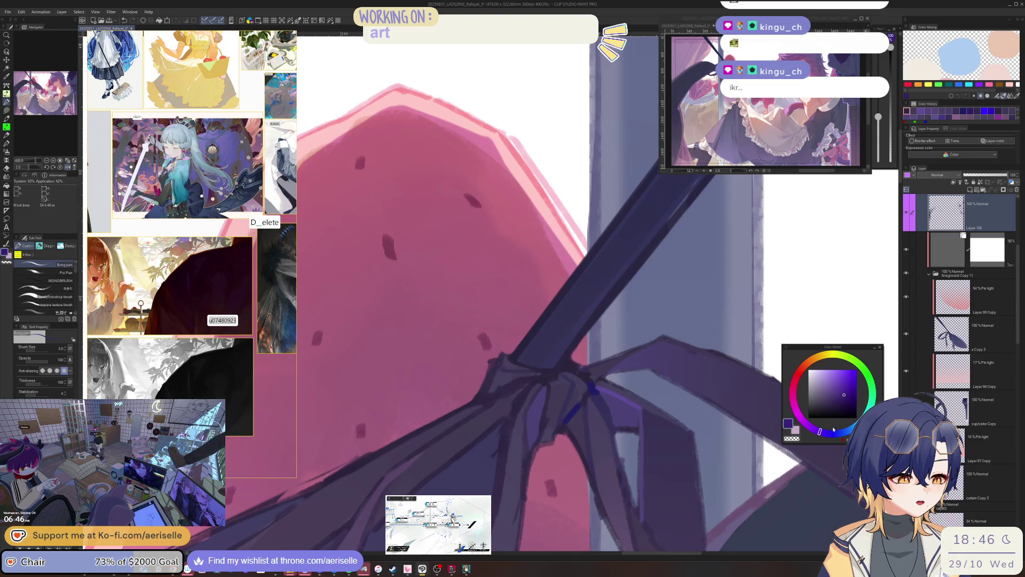
click(483, 399)
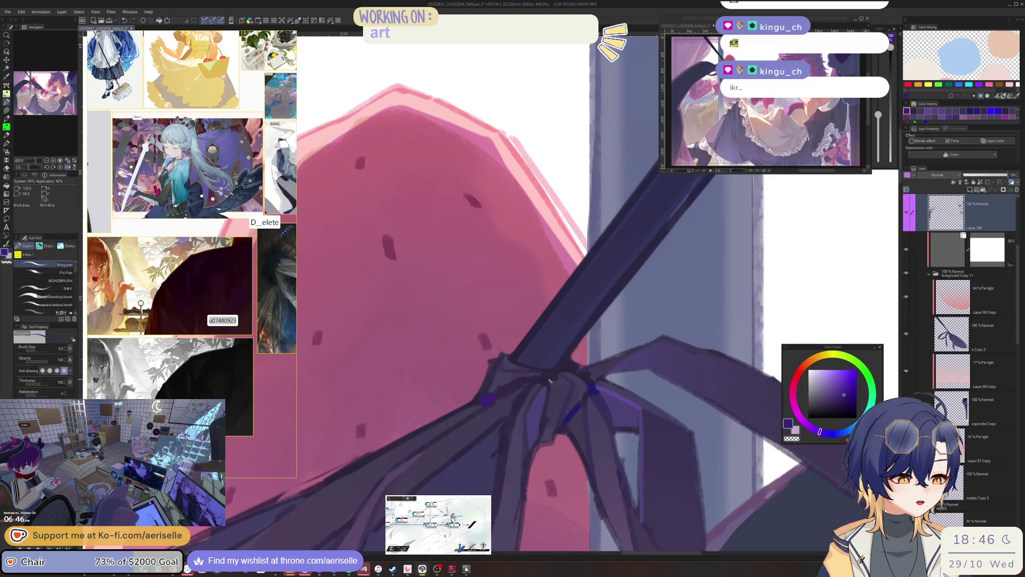
scroll(545, 387, down, 5)
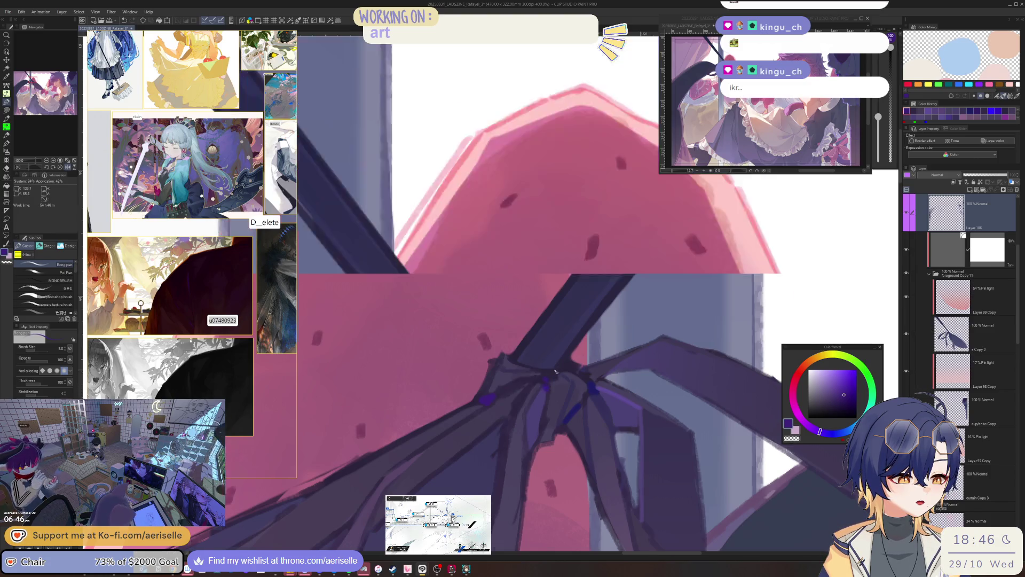
scroll(499, 398, up, 5)
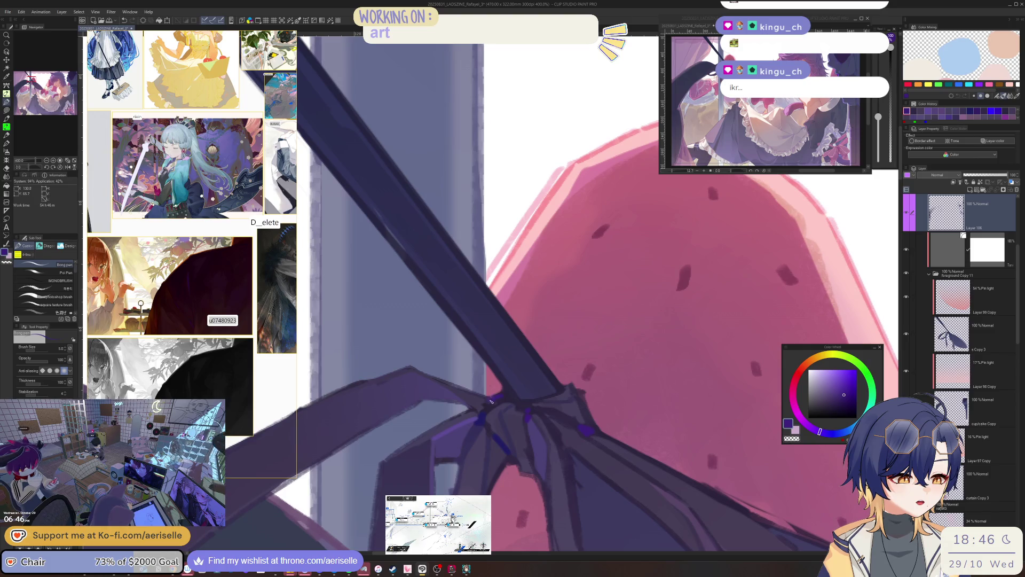
scroll(503, 398, down, 5)
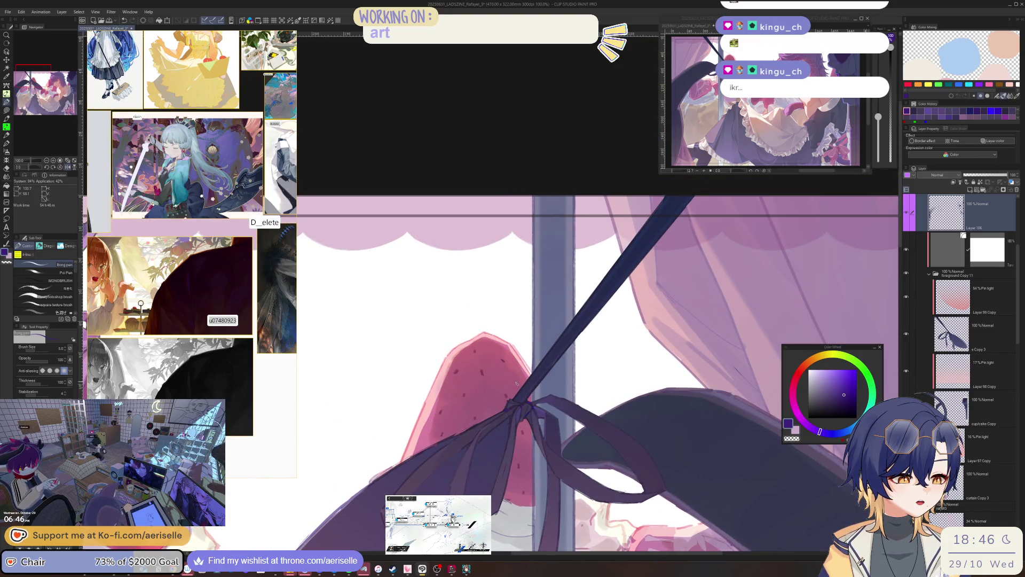
scroll(518, 399, up, 7)
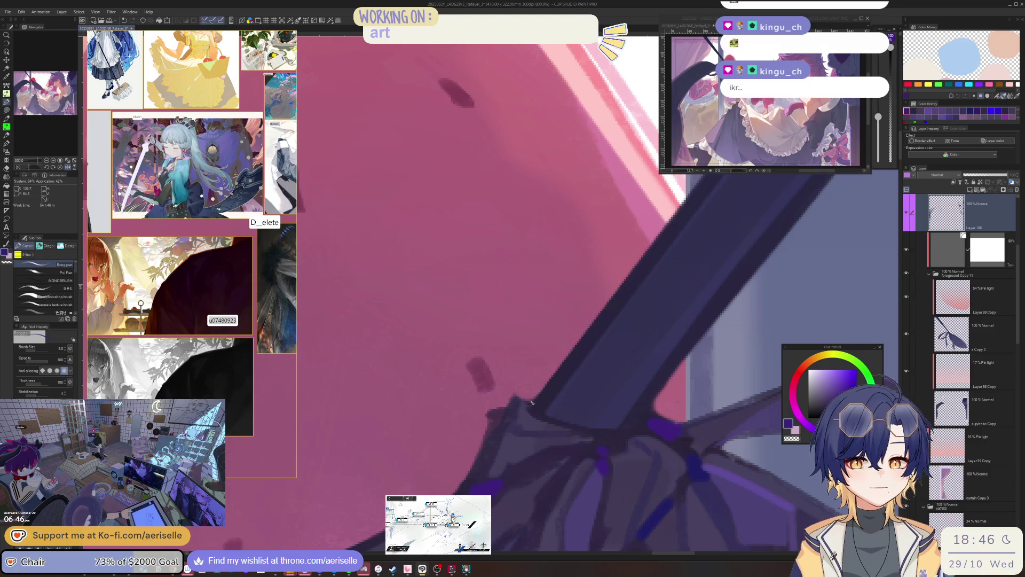
alt+click(533, 399)
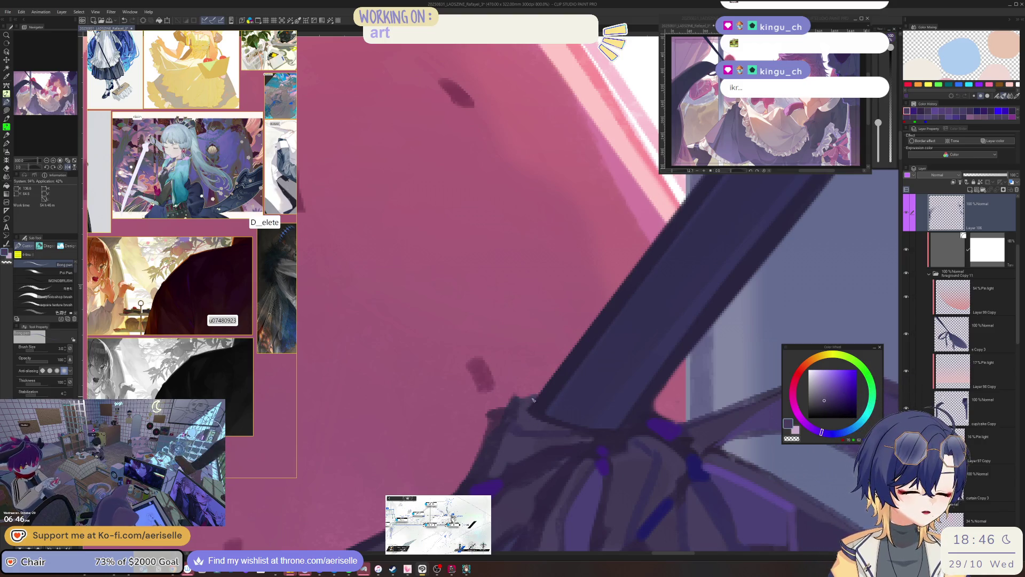
alt+click(531, 410)
key(ctrl+alt+0)
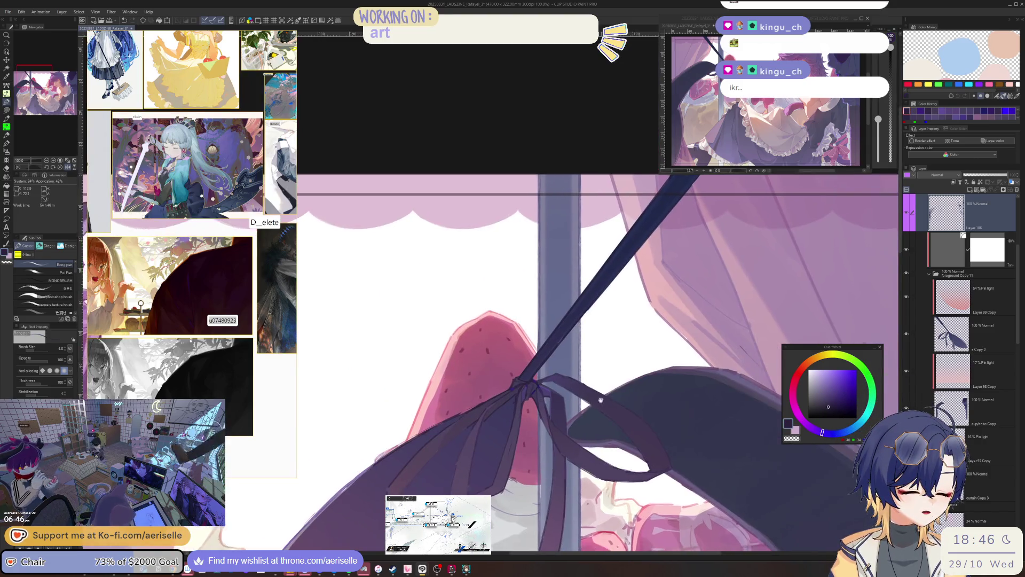
scroll(529, 378, up, 5)
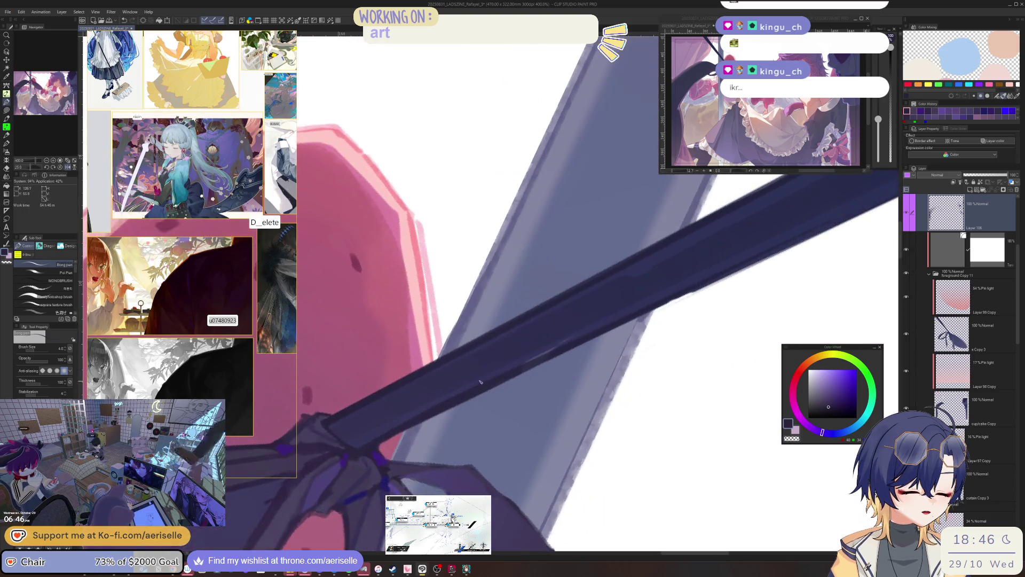
Step: Rotate the view along the strap, enlarge the brush, and paint a stroke near the knot
alt+click(460, 391)
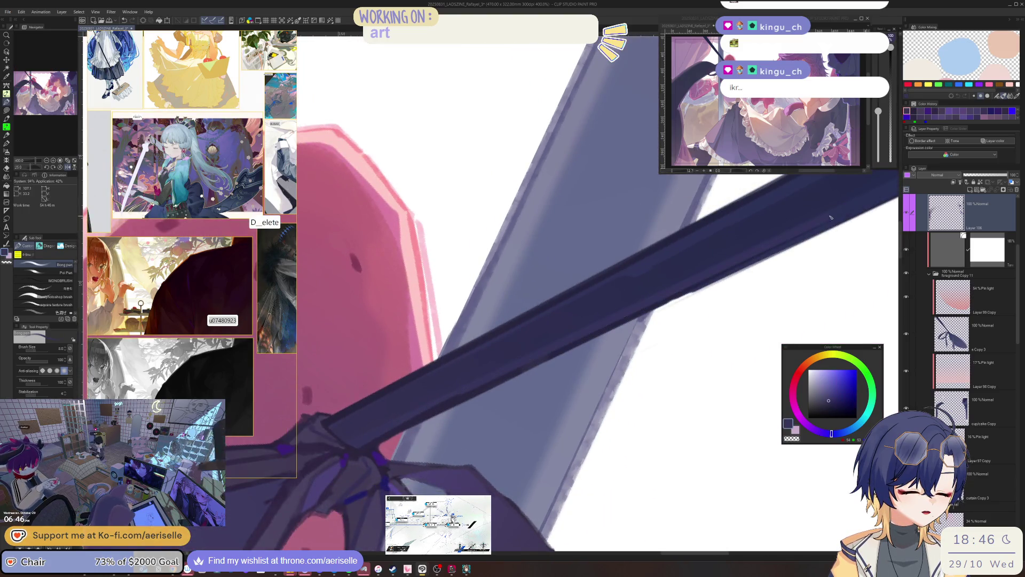
scroll(628, 360, down, 5)
drag(627, 359, 491, 381)
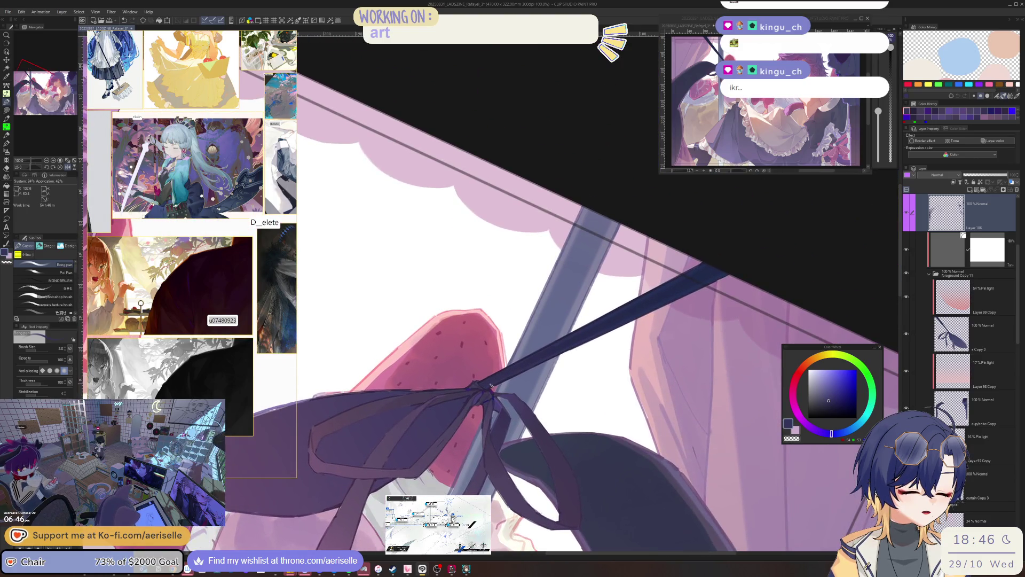
click(834, 400)
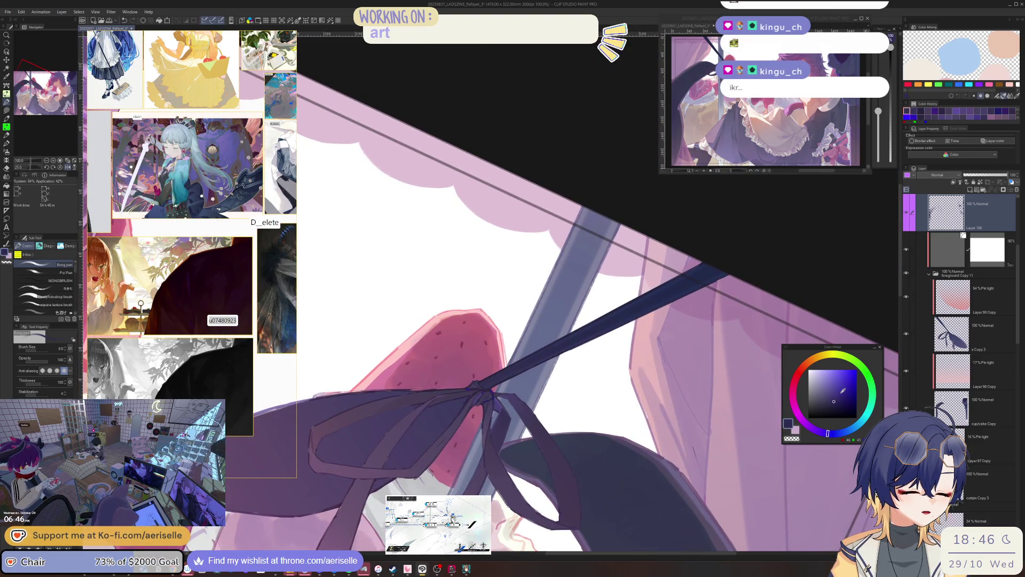
key(])
key(])
key(])
key(bracketright)
key(bracketright)
key(bracketright)
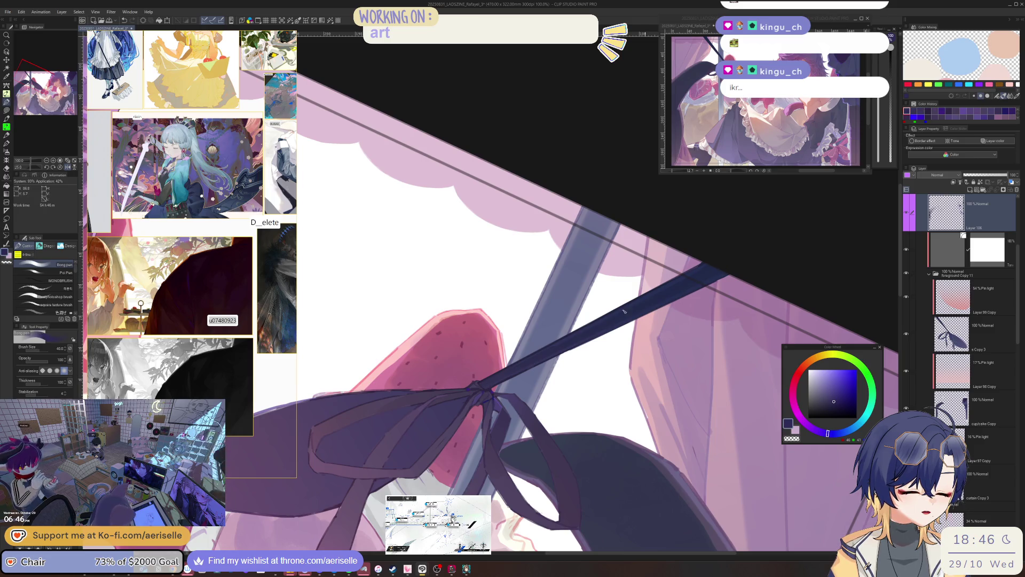
scroll(483, 383, up, 2)
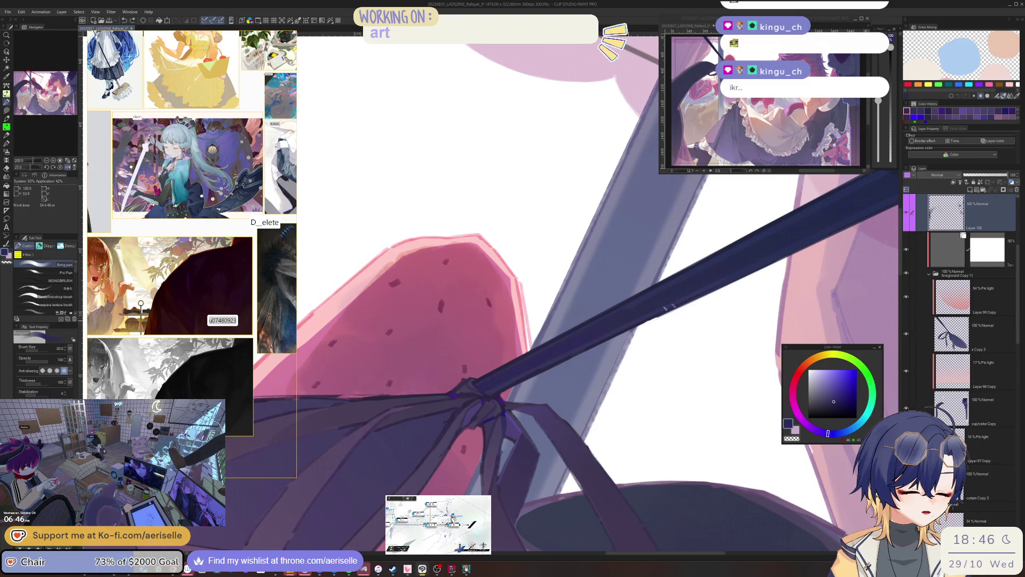
key(bracketright)
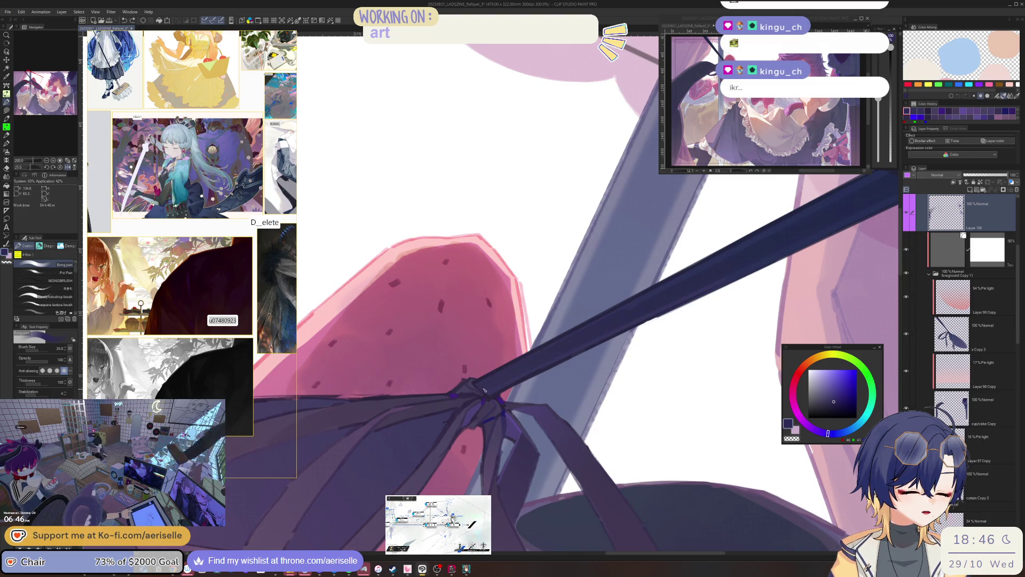
scroll(537, 379, up, 2)
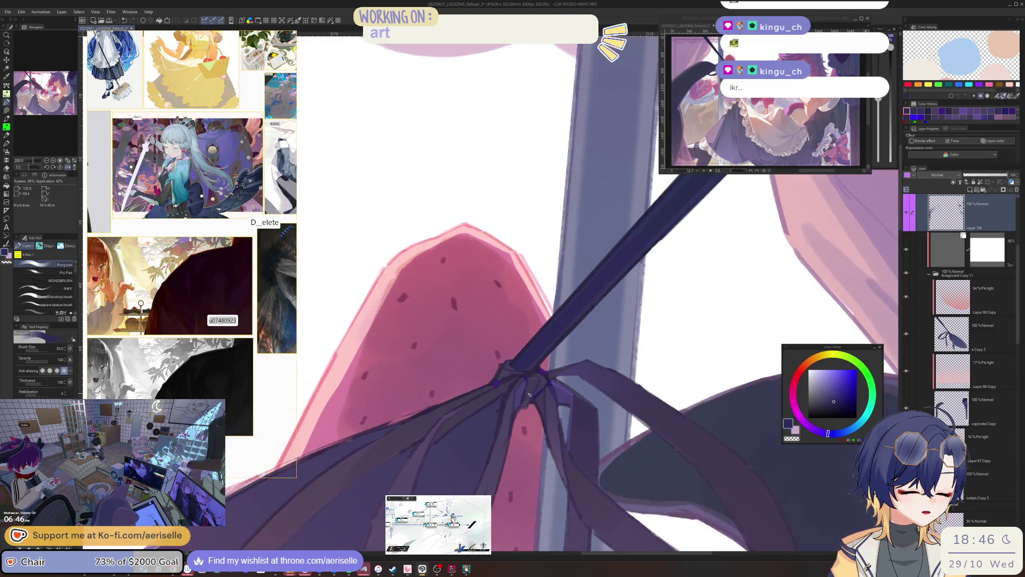
right_click(530, 386)
click(589, 382)
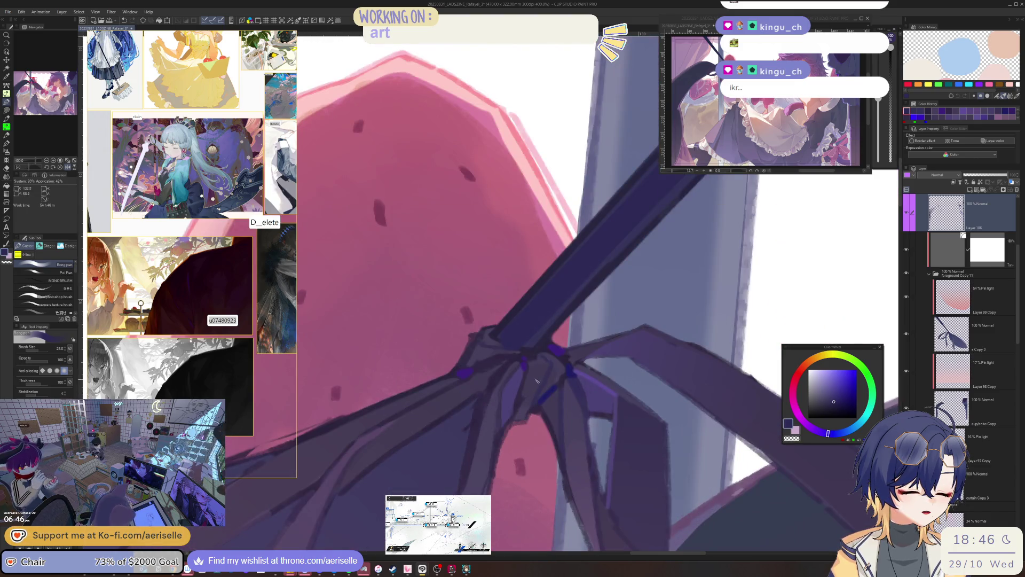
drag(555, 386, 531, 404)
Step: With a smaller brush, paint lighter purple patches and small strokes inside the ribbon knot
click(822, 401)
click(831, 400)
key(bracketleft)
key(bracketleft)
drag(527, 407, 521, 416)
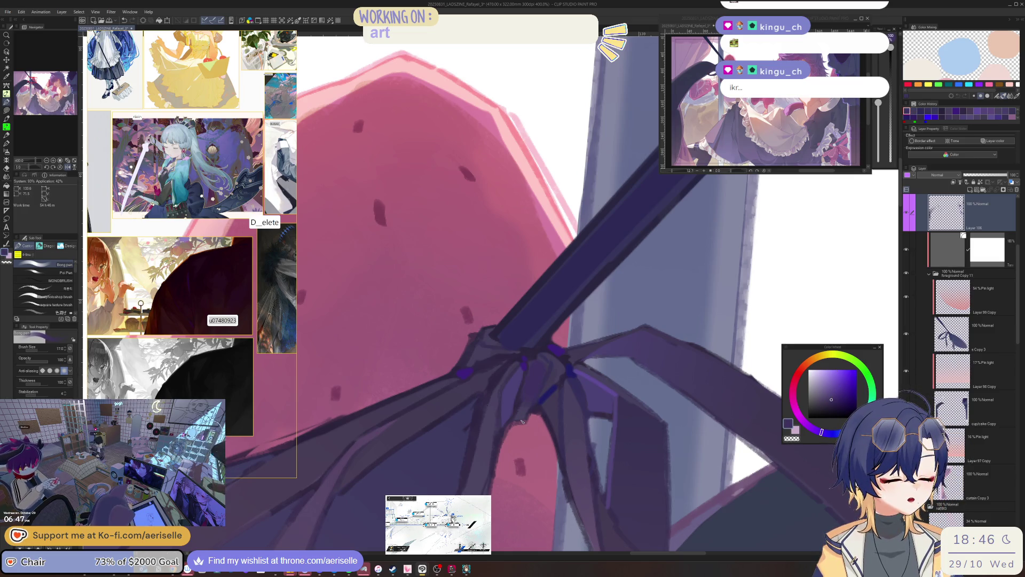
click(823, 431)
click(828, 400)
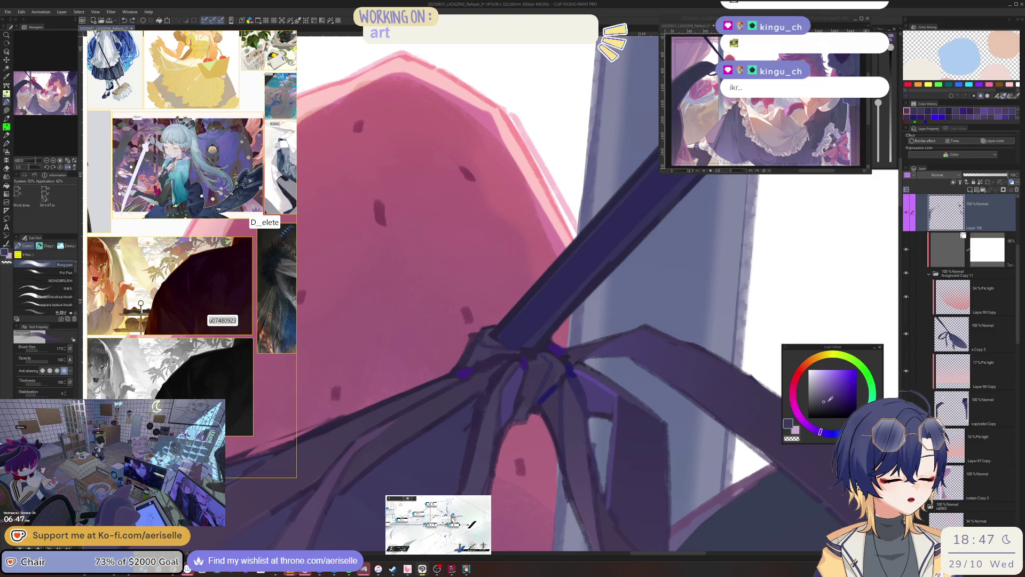
drag(535, 373, 533, 401)
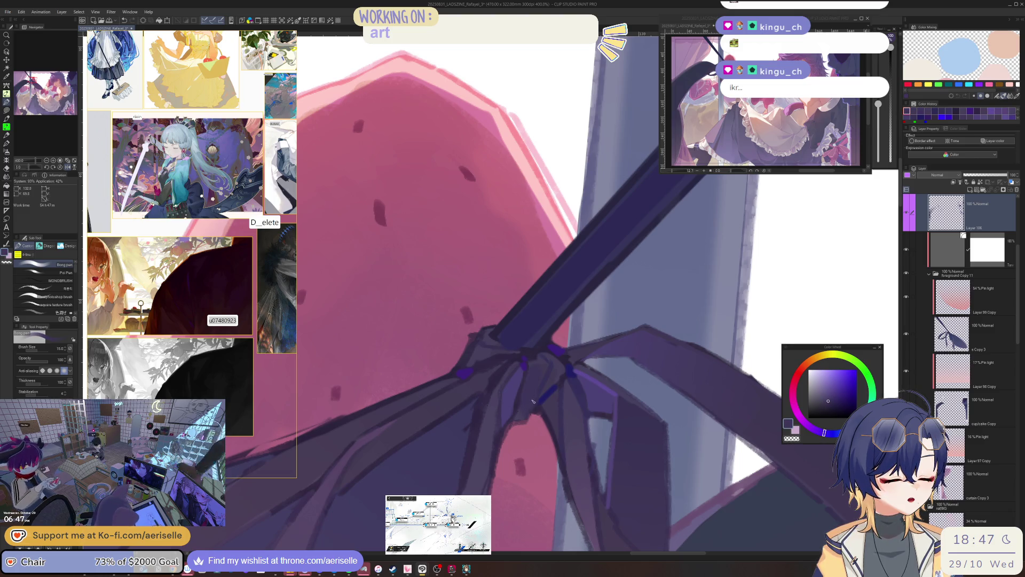
scroll(476, 381, down, 3)
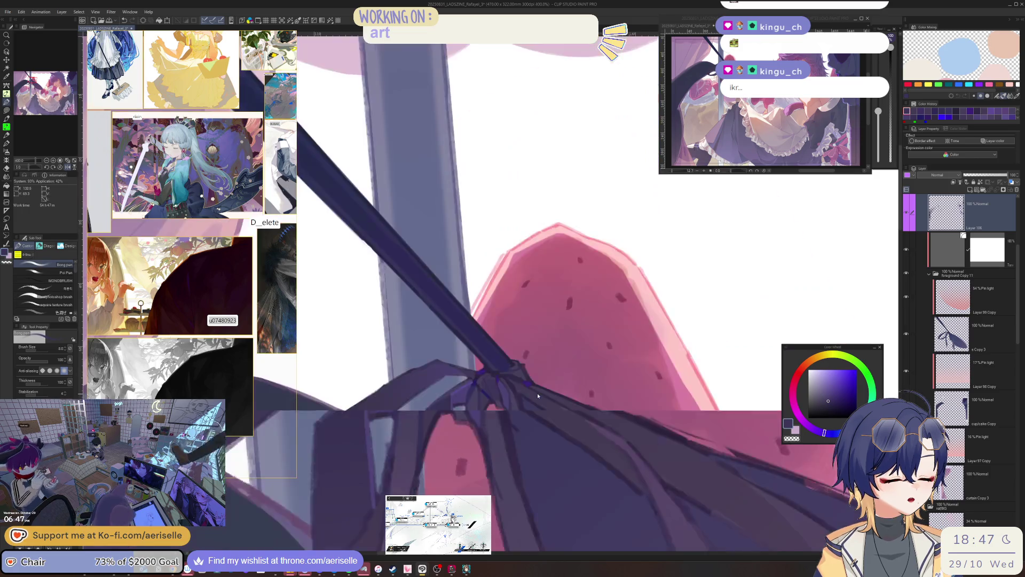
scroll(481, 399, up, 3)
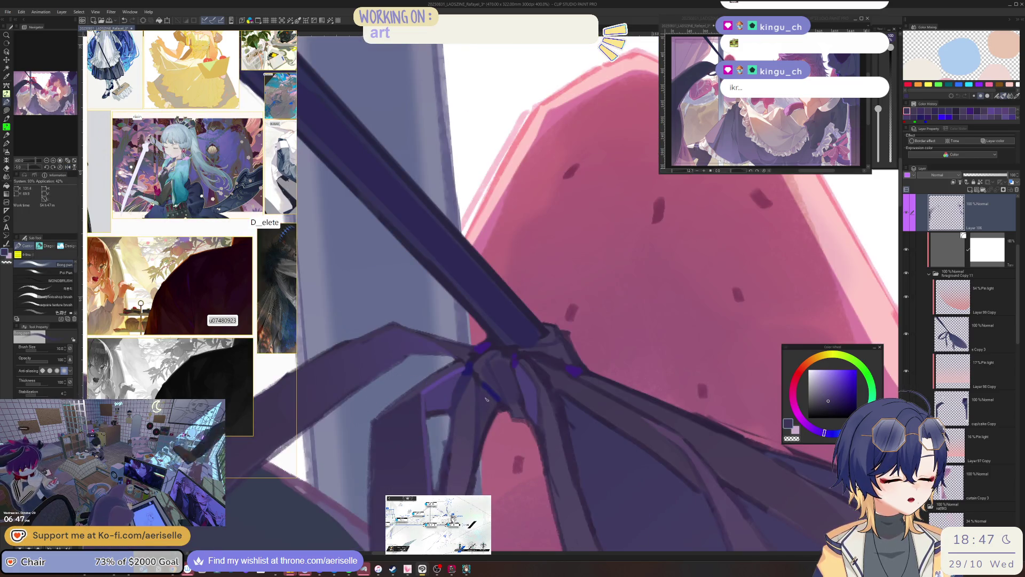
key(bracketleft)
key(bracketleft)
scroll(479, 445, down, 5)
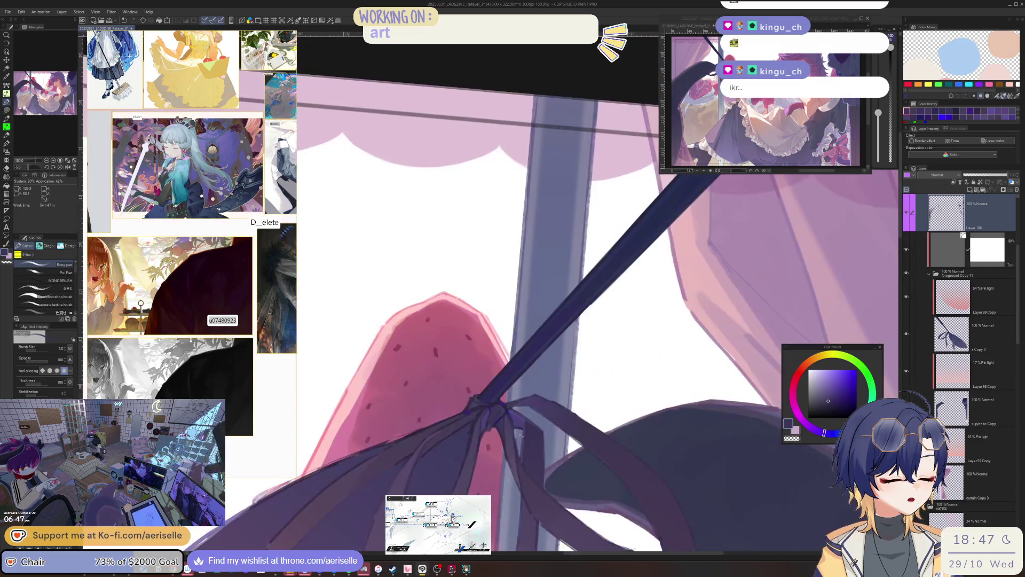
scroll(505, 363, up, 1)
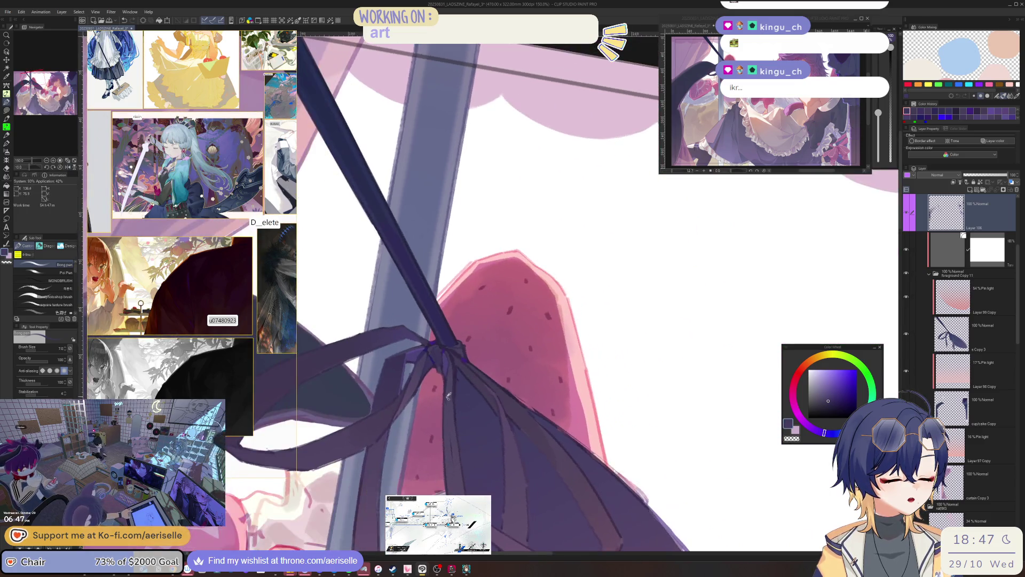
key(bracketright)
key(bracketright)
key(bracketright)
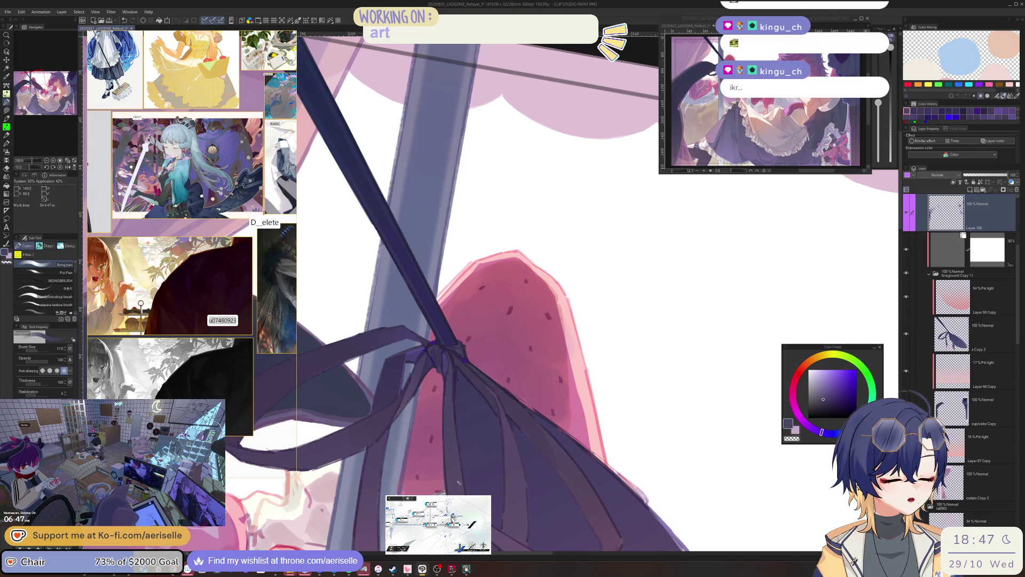
key(bracketright)
key(bracketright)
key(bracketright)
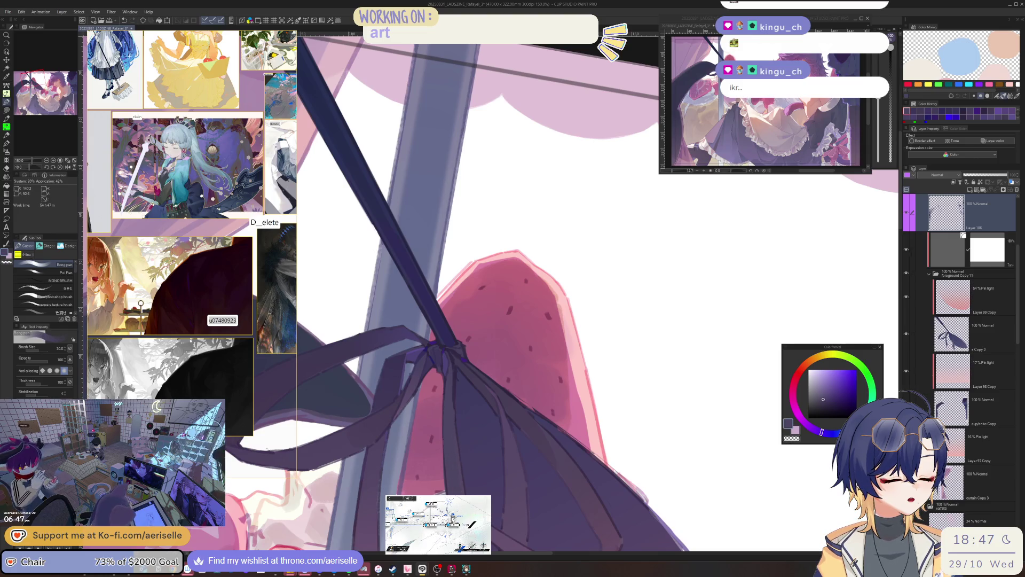
scroll(465, 359, down, 5)
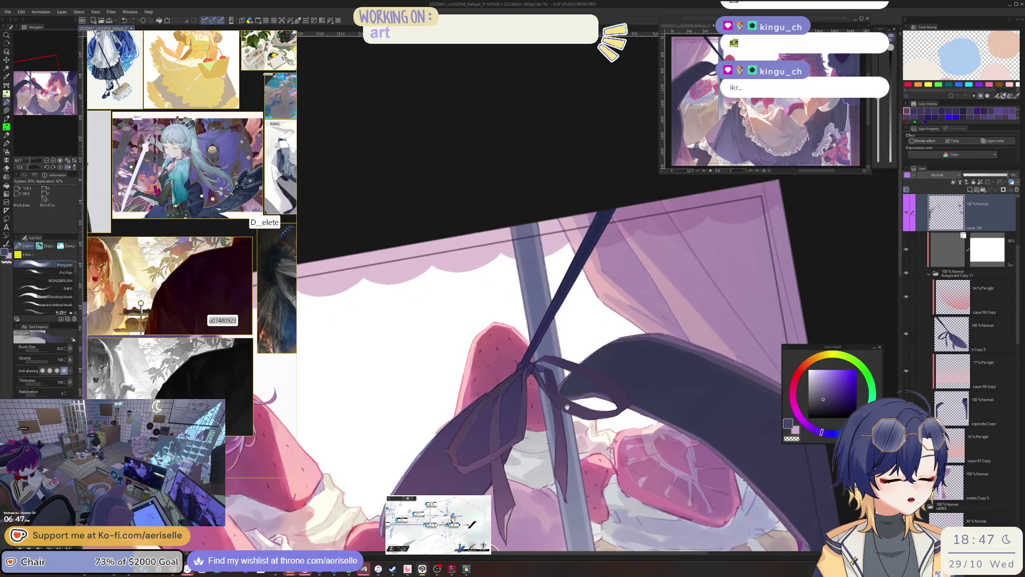
scroll(567, 408, up, 6)
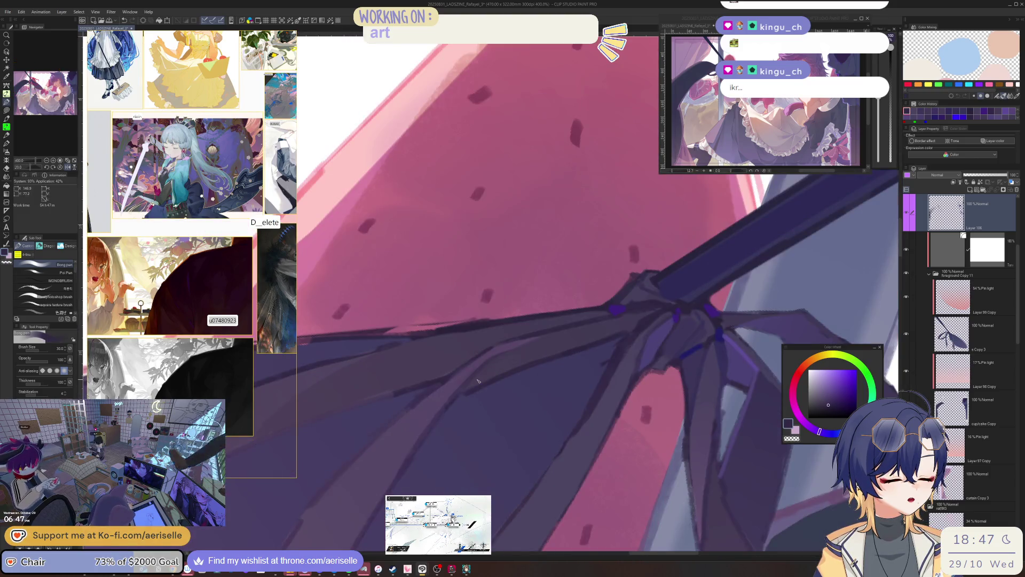
Step: Add a short dark purple stroke on the ribbon with a smaller brush
alt+click(460, 396)
key(bracketleft)
key(bracketleft)
key(bracketleft)
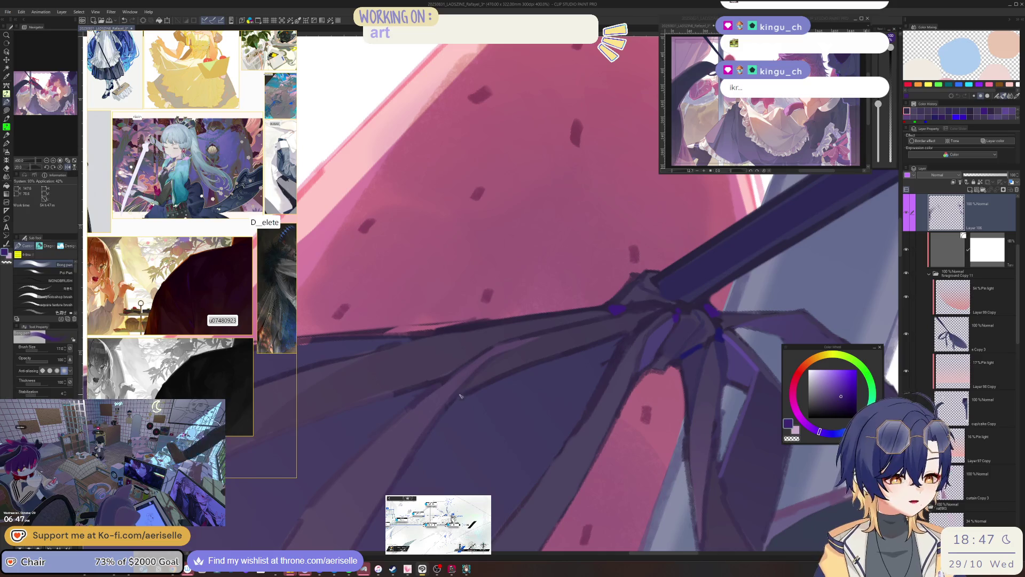
drag(460, 396, 451, 400)
key(bracketleft)
key(bracketleft)
key(bracketleft)
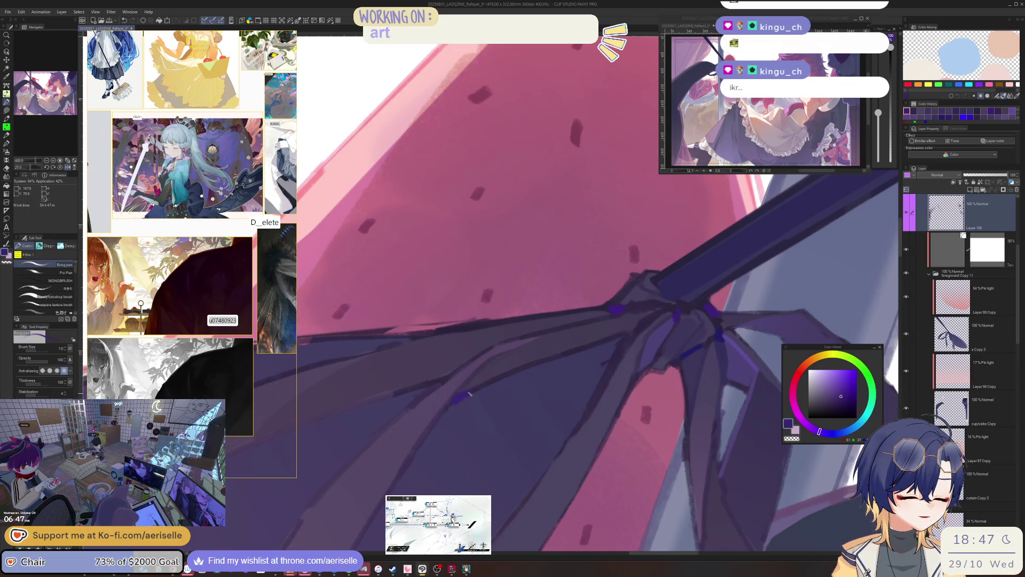
scroll(469, 394, down, 4)
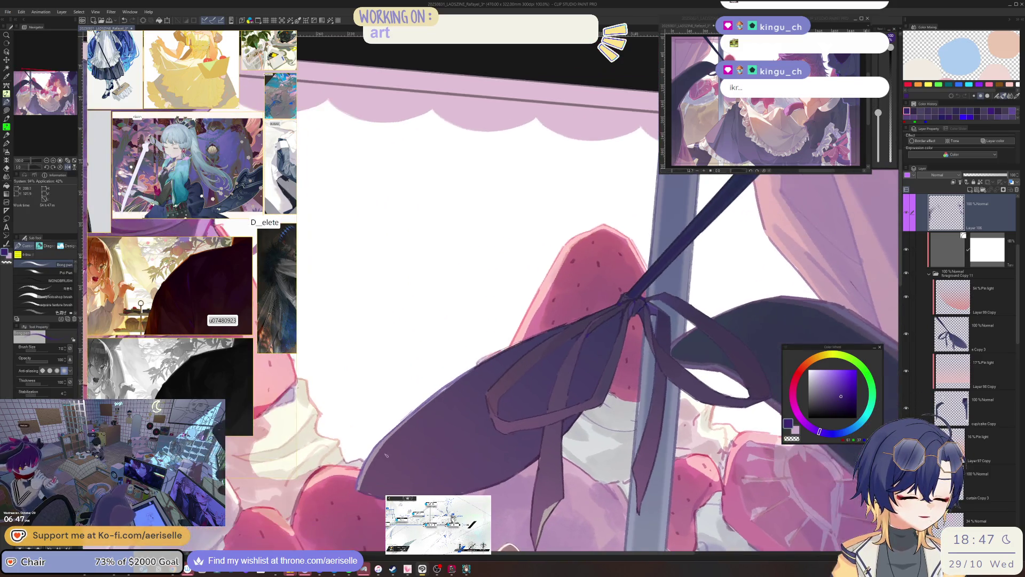
scroll(386, 455, up, 1)
Step: Paint a pale lavender highlight along the ribbon's upper-left edge
alt+click(391, 435)
drag(392, 432, 509, 338)
key(bracketright)
key(bracketright)
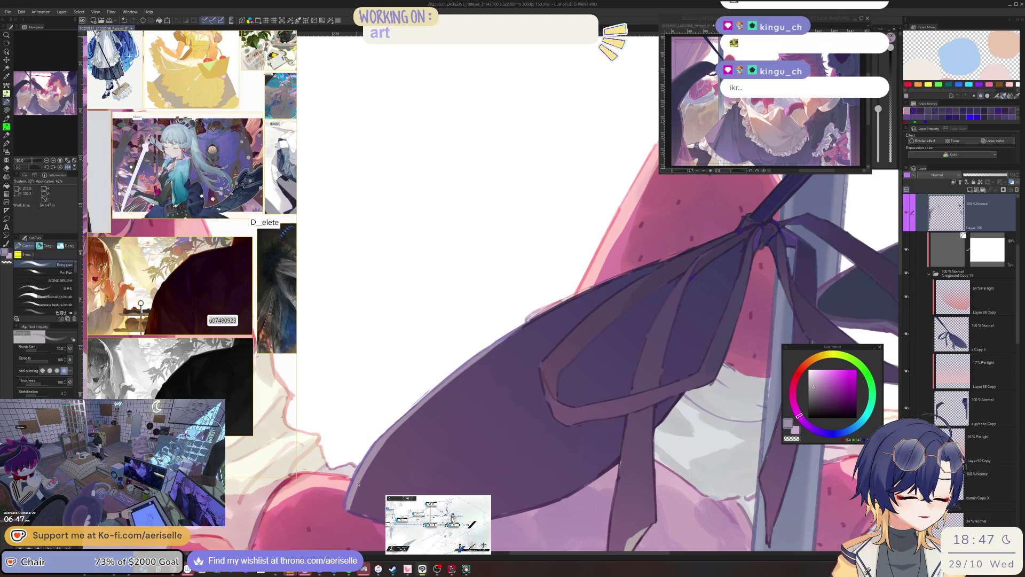
scroll(354, 482, down, 2)
scroll(495, 408, up, 2)
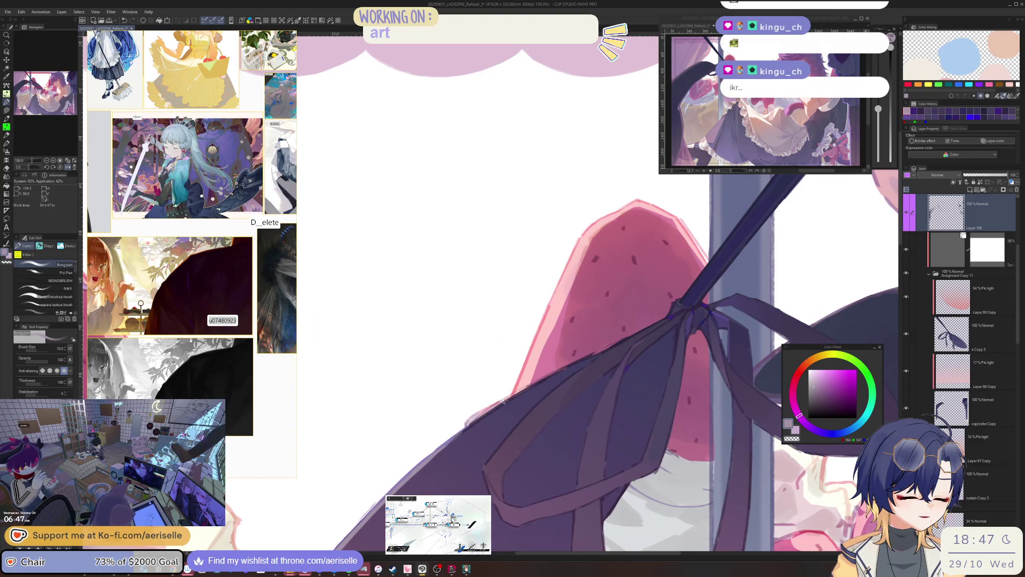
Step: Erase on a lower copy layer, then return to Layer 106 with the Pen and dark purple
click(970, 339)
key(e)
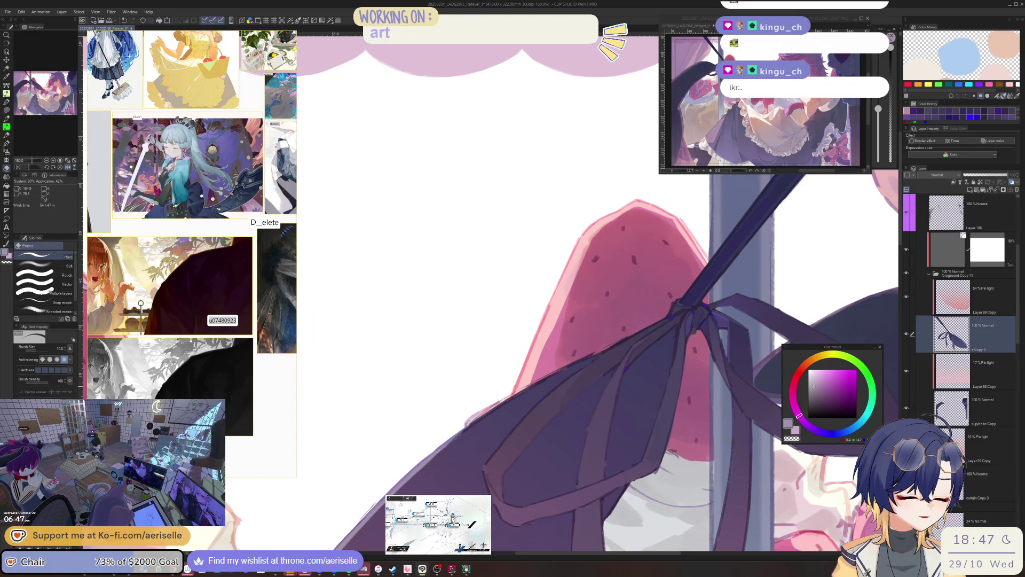
key(bracketright)
key(bracketright)
key(bracketright)
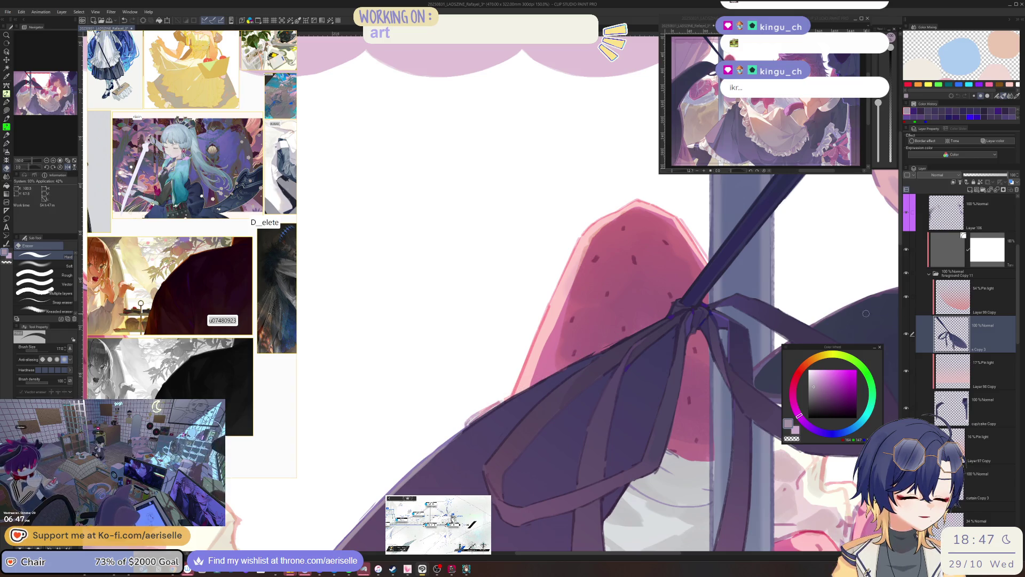
click(972, 216)
alt+click(520, 408)
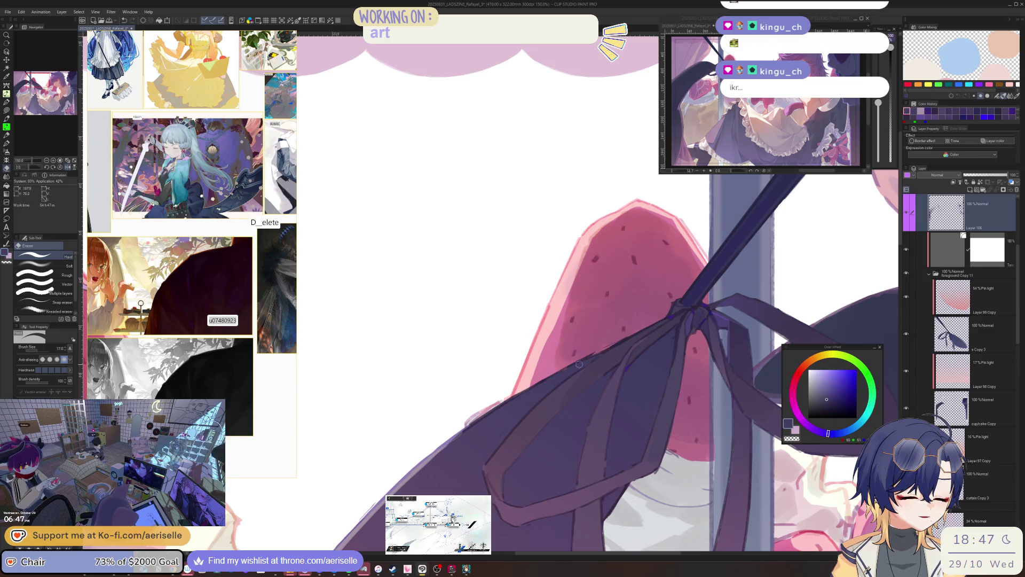
key(p)
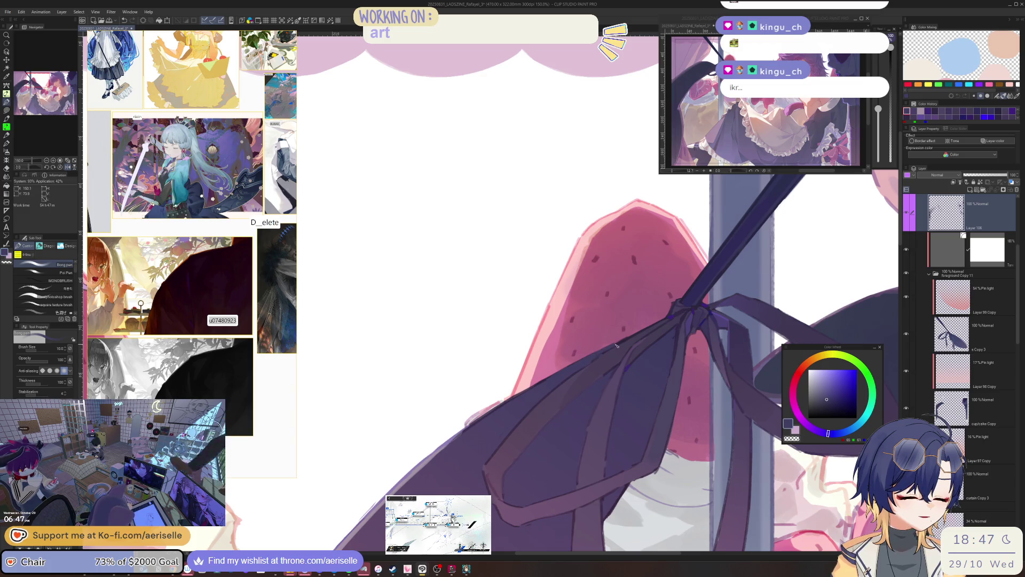
key(bracketleft)
key(bracketleft)
scroll(628, 340, down, 5)
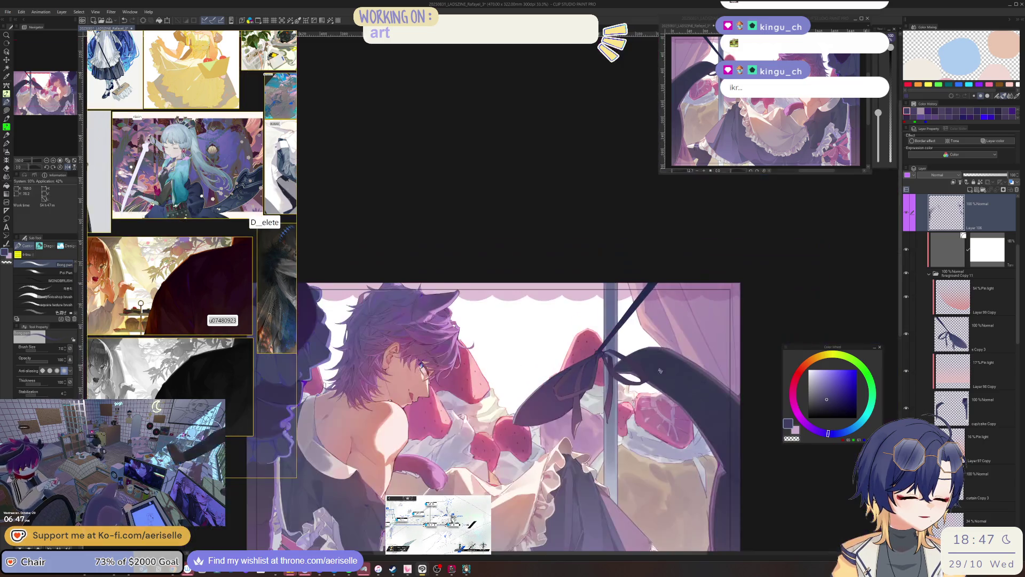
Step: Pick a dark magenta colour and rotate the canvas view around the bow
scroll(524, 432, up, 5)
alt+click(525, 431)
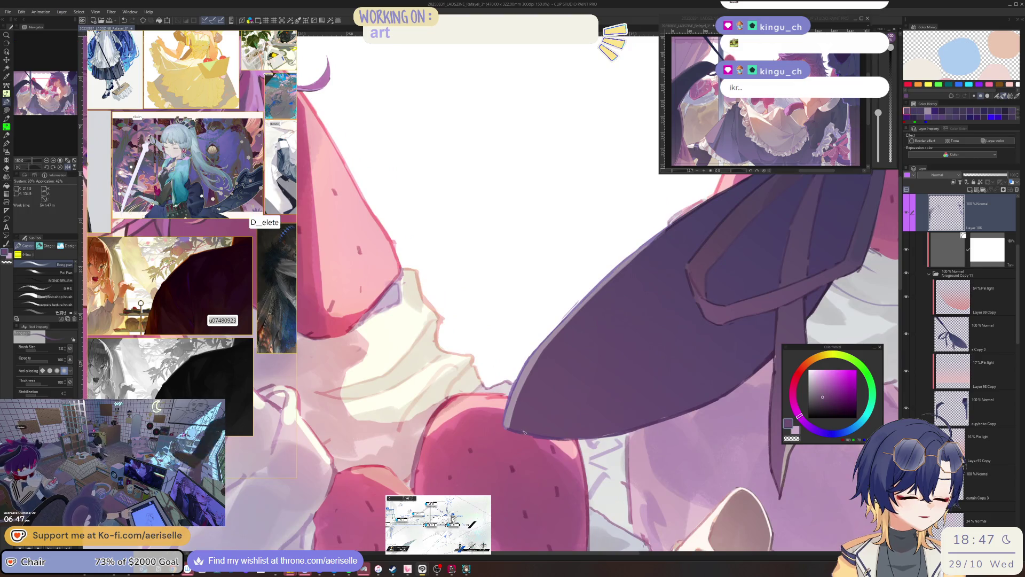
scroll(524, 431, down, 2)
shift+drag(524, 431, 480, 368)
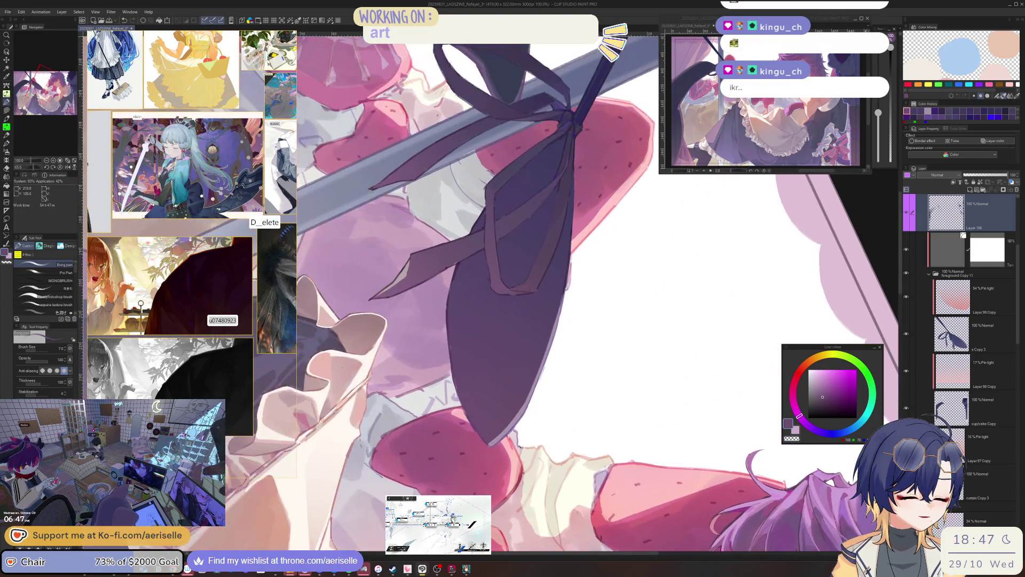
scroll(453, 380, up, 2)
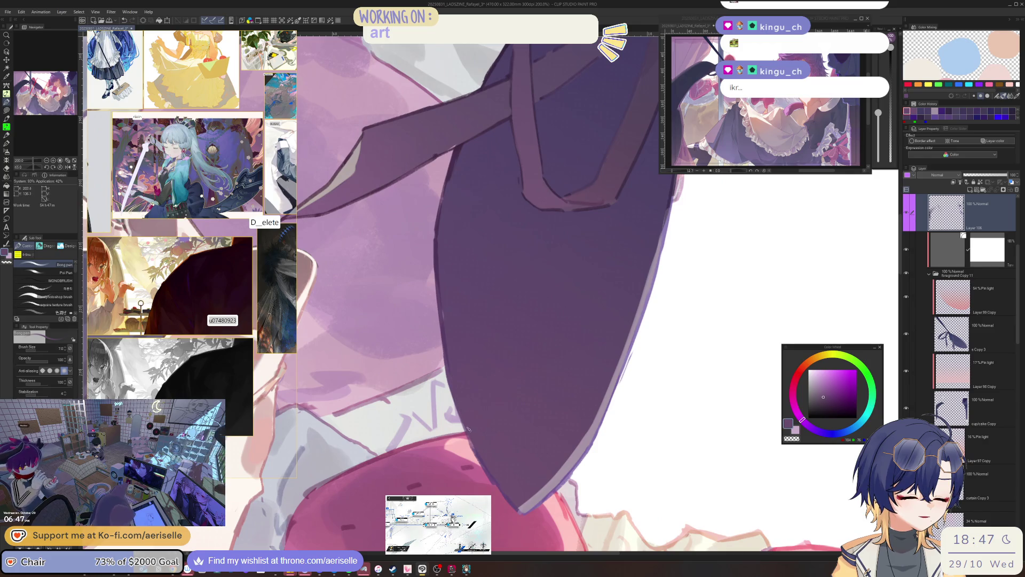
drag(463, 409, 461, 401)
alt+click(460, 397)
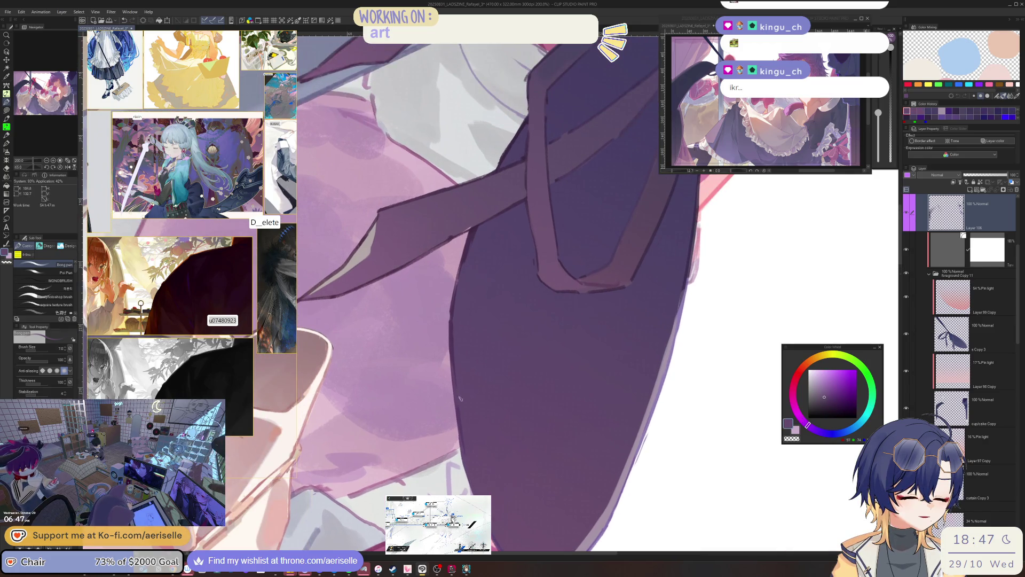
alt+click(462, 409)
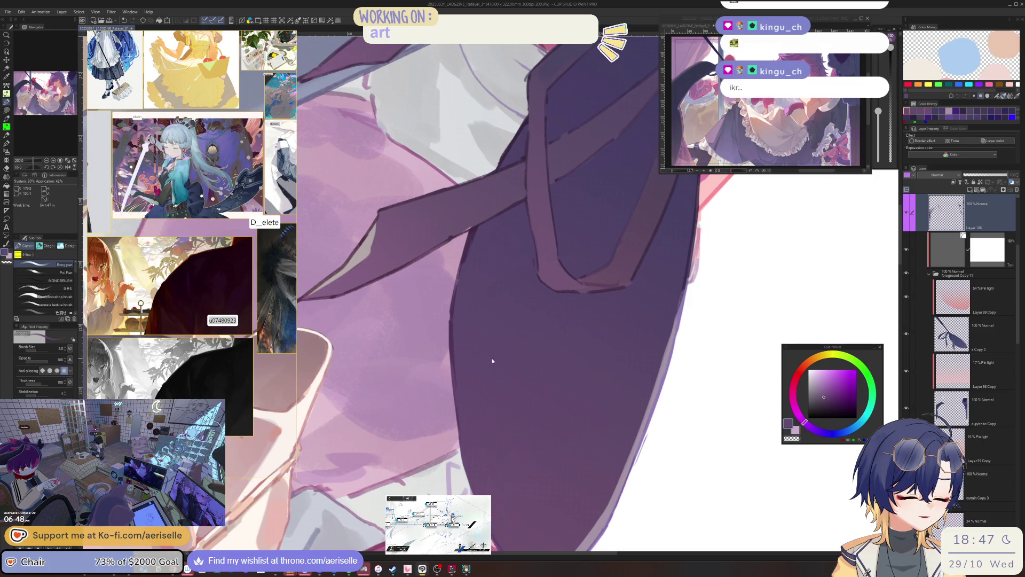
mouse_move(492, 360)
mouse_down()
mouse_move(493, 437)
mouse_move(474, 394)
mouse_move(515, 326)
mouse_move(411, 330)
mouse_move(481, 385)
mouse_move(511, 389)
mouse_up()
scroll(413, 348, down, 3)
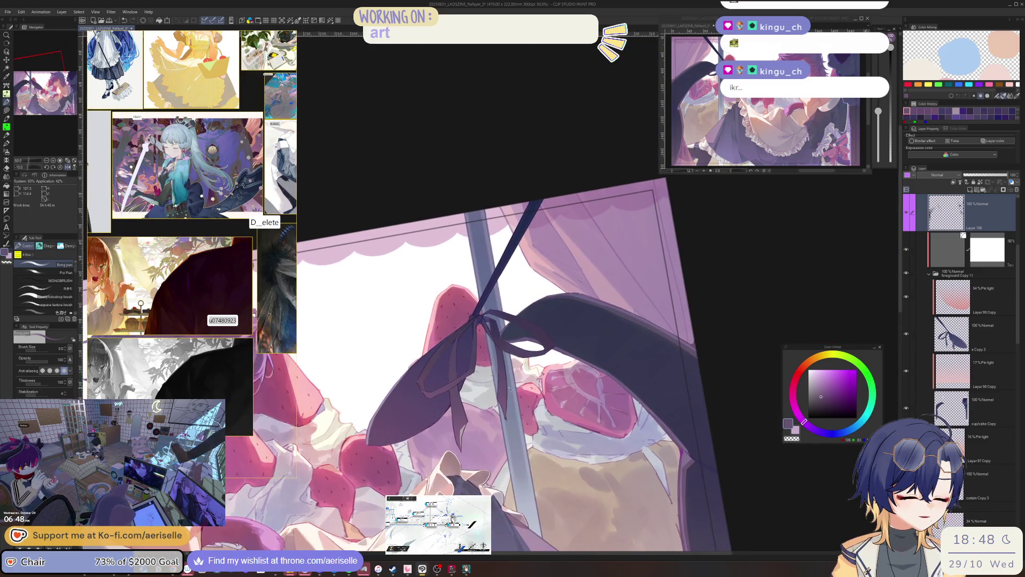
scroll(511, 389, up, 3)
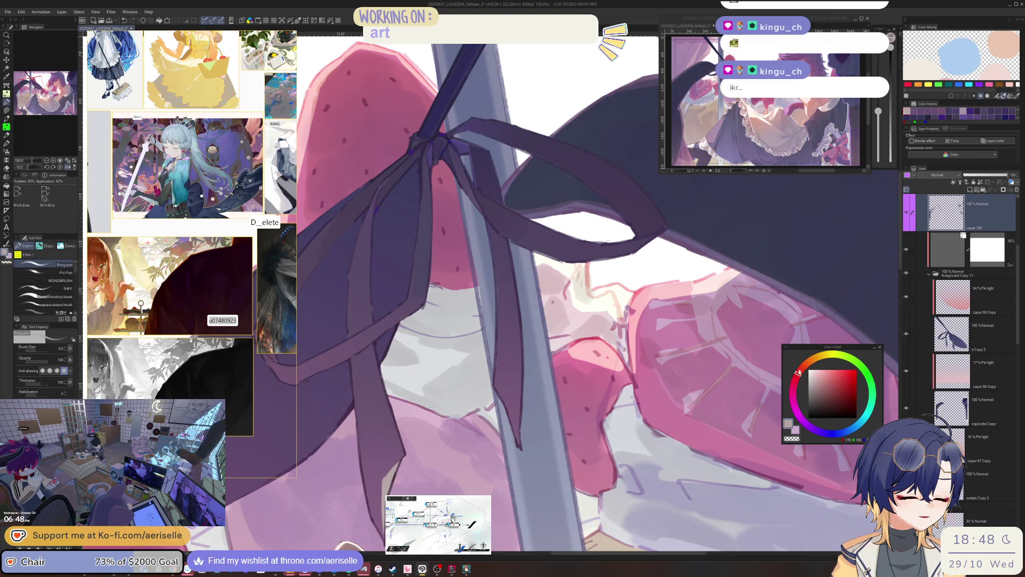
Step: Shift the colour toward pink, dab it on the canvas, and set brush size 6
drag(798, 372, 794, 384)
mouse_move(440, 411)
mouse_down()
mouse_move(544, 443)
mouse_move(536, 368)
mouse_up()
scroll(472, 431, up, 1)
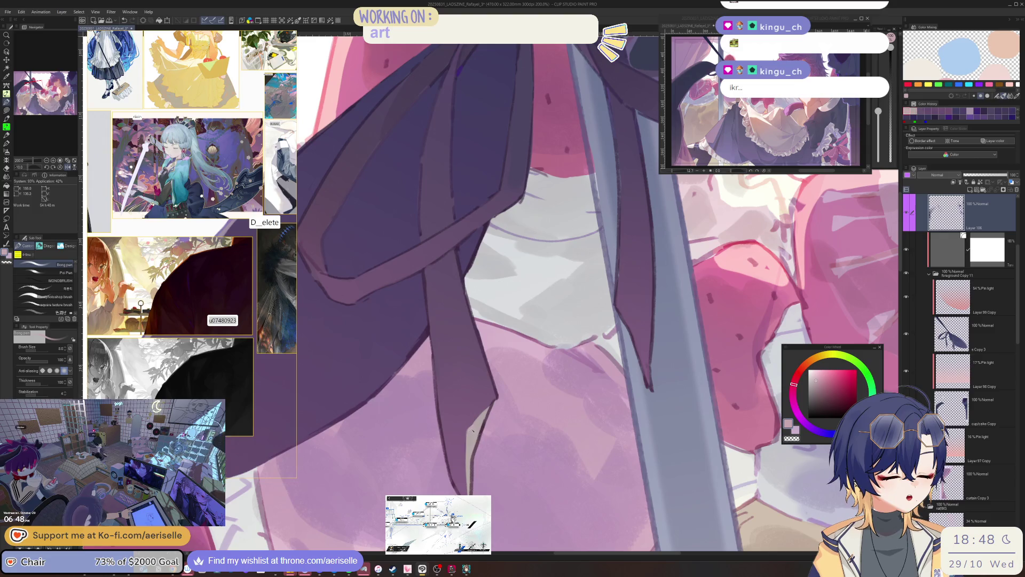
click(482, 421)
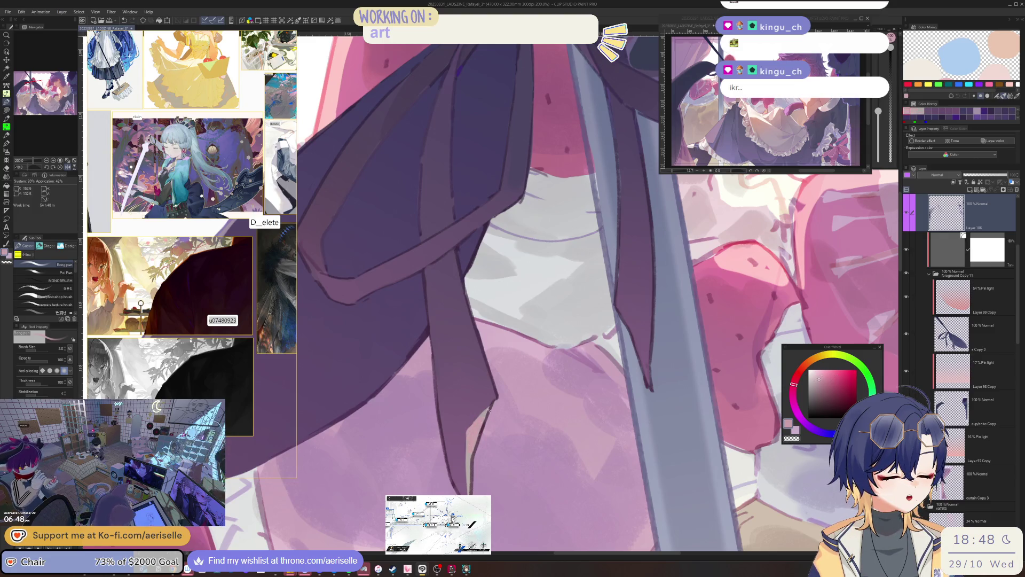
key(bracketleft)
key(bracketleft)
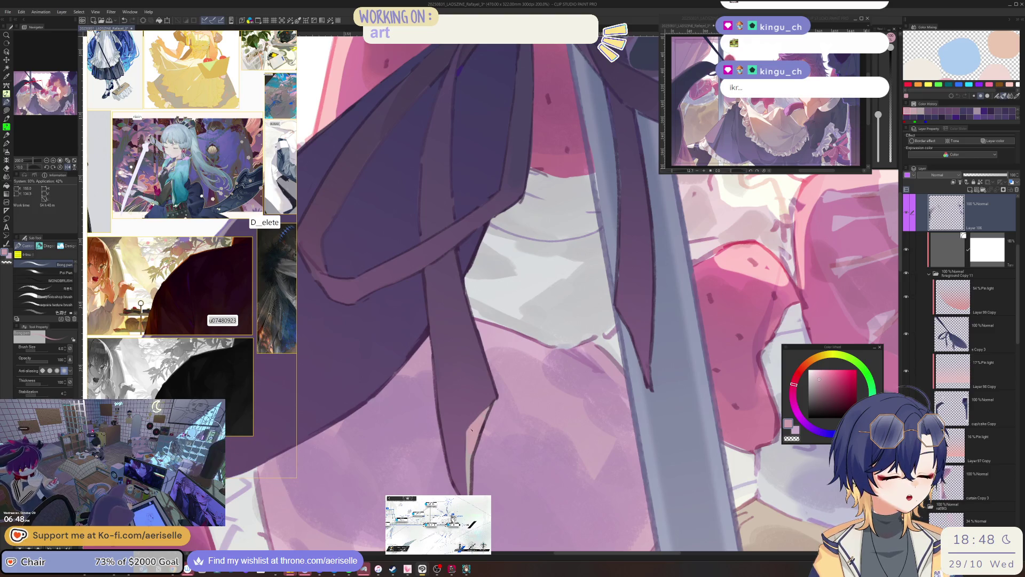
key(bracketright)
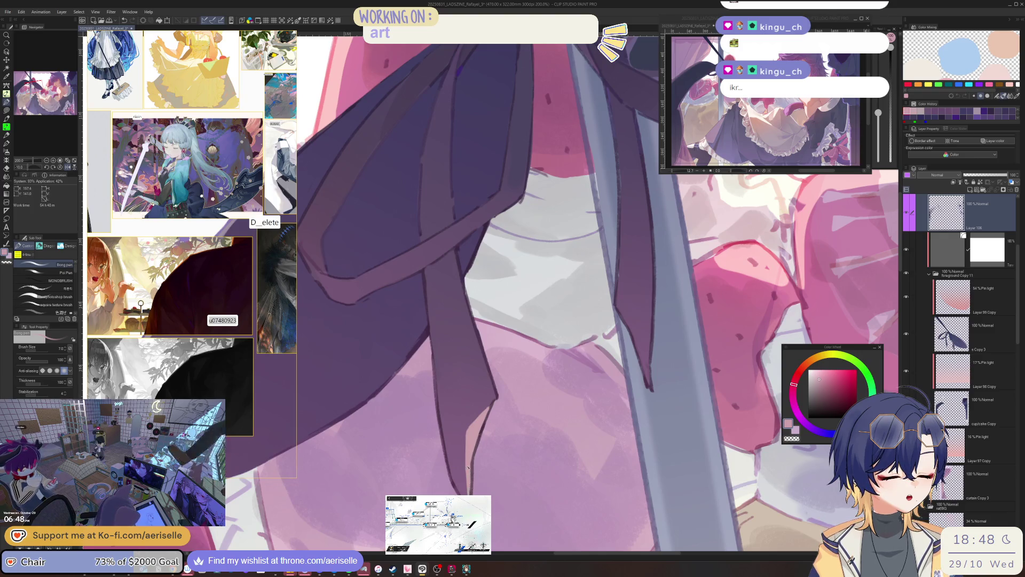
key(bracketleft)
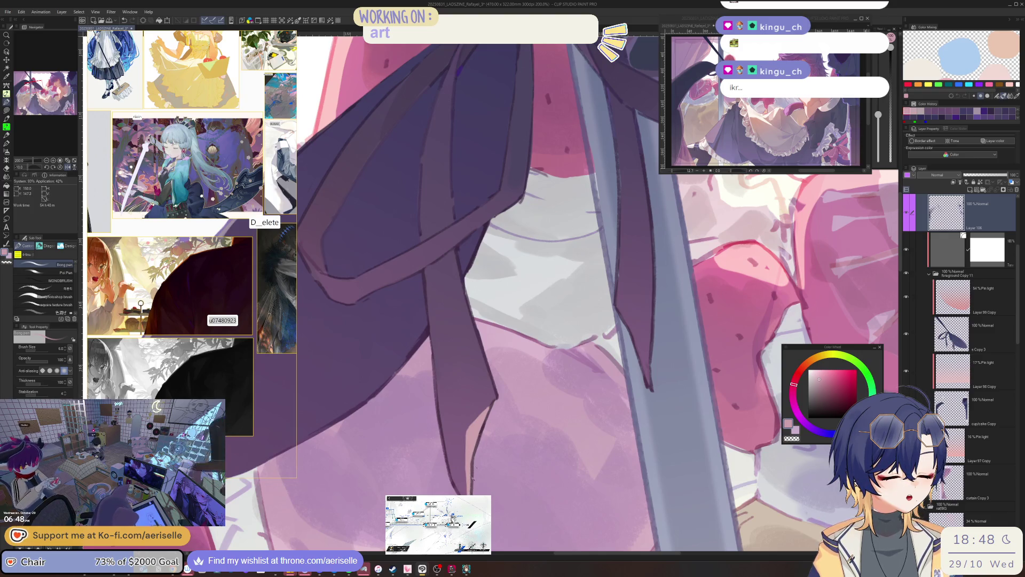
scroll(491, 294, down, 3)
key(minus)
key(minus)
scroll(502, 391, up, 3)
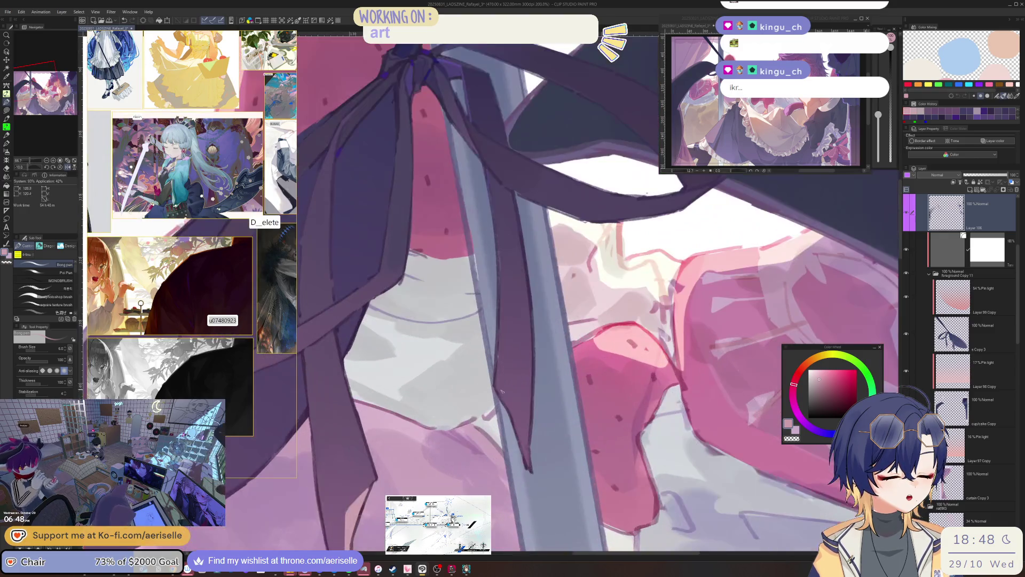
Step: Paint a light pink stroke along the sword edge beside the bow
drag(496, 387, 529, 465)
scroll(522, 450, down, 2)
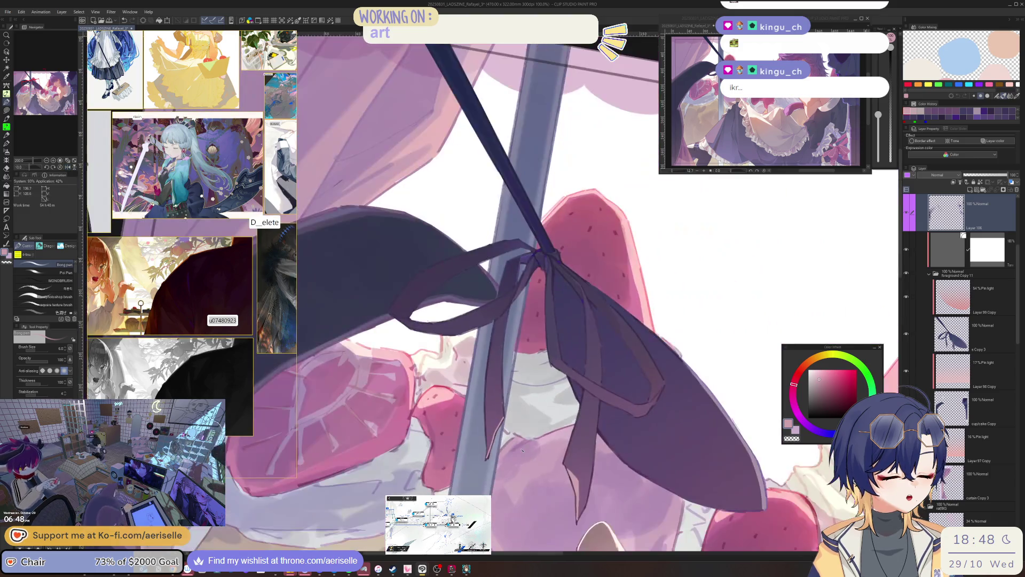
scroll(522, 450, up, 2)
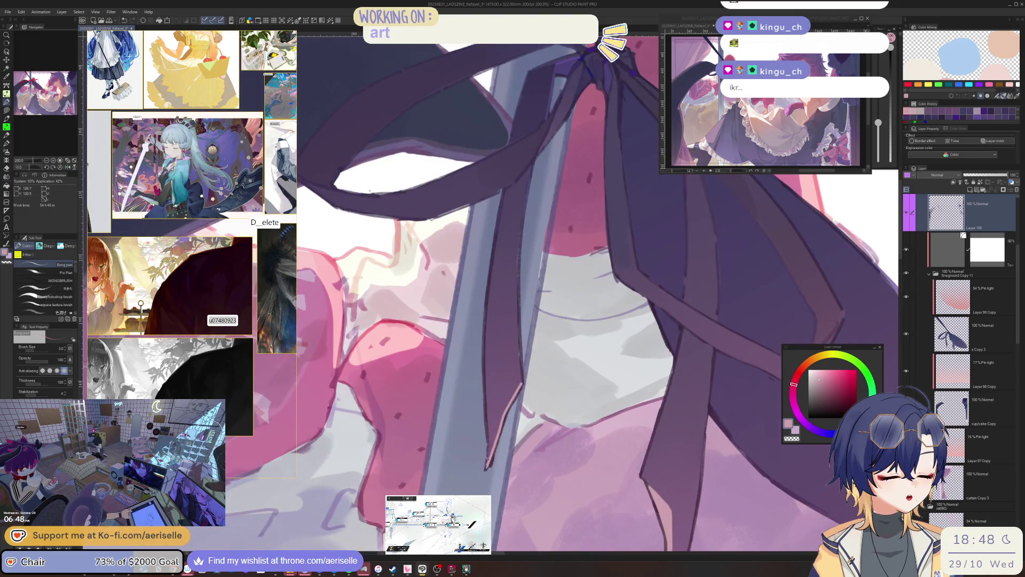
scroll(594, 390, down, 4)
Step: Reset the canvas rotation upright, raise the brush to size 5, and switch to the eraser
key(ctrl+0)
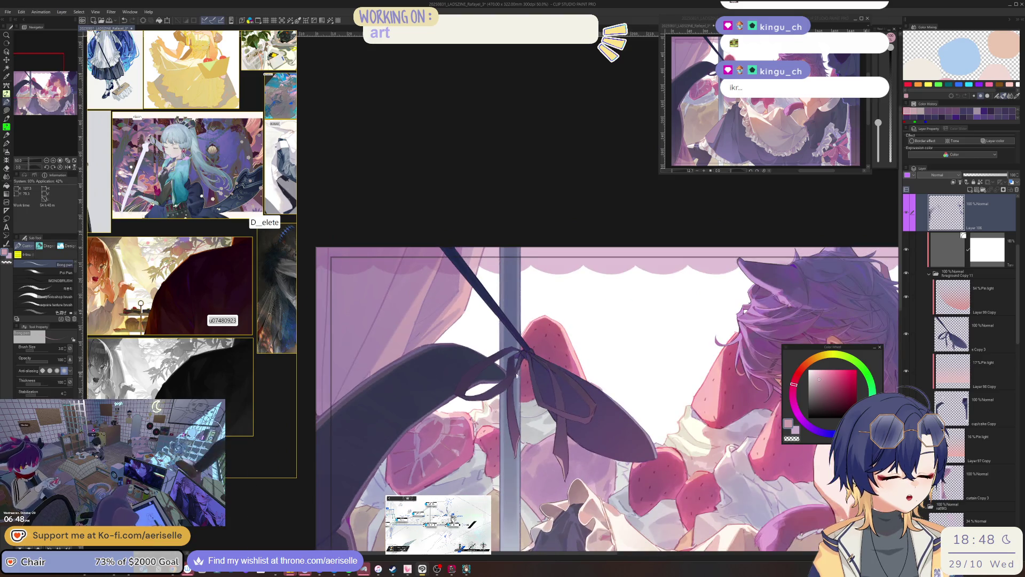
scroll(516, 375, up, 4)
key(bracketright)
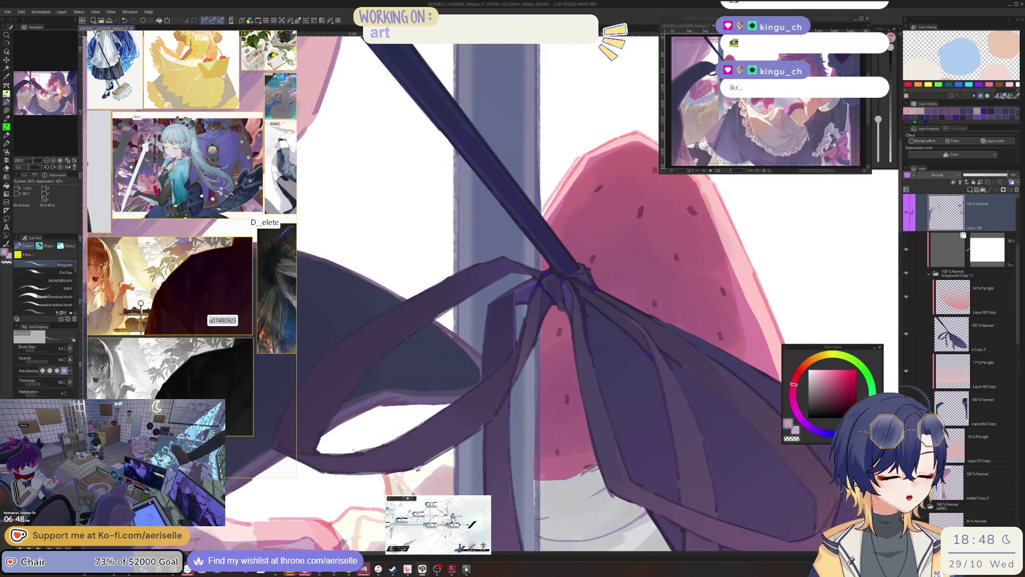
key(bracketright)
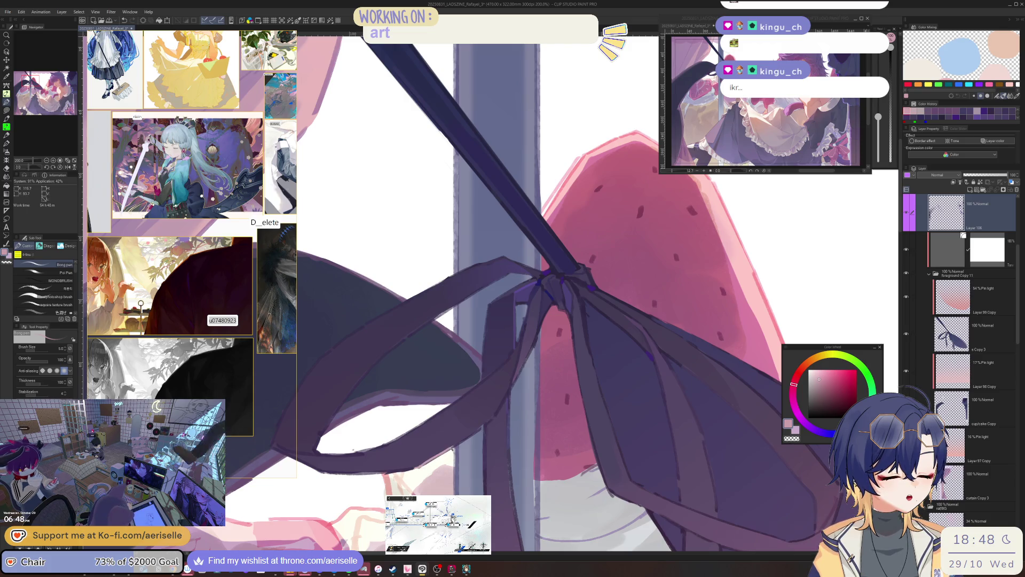
scroll(473, 430, down, 5)
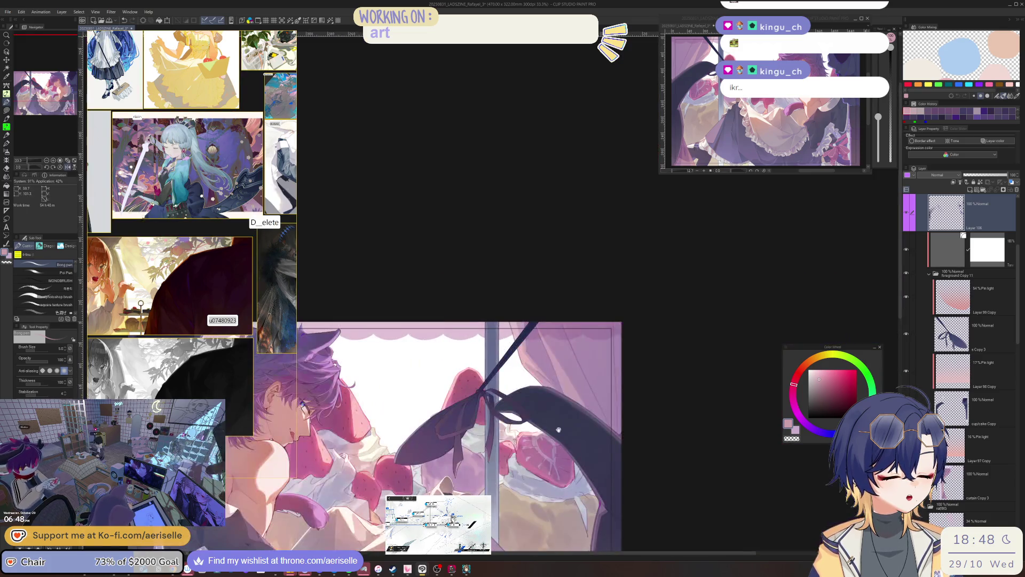
scroll(568, 428, up, 6)
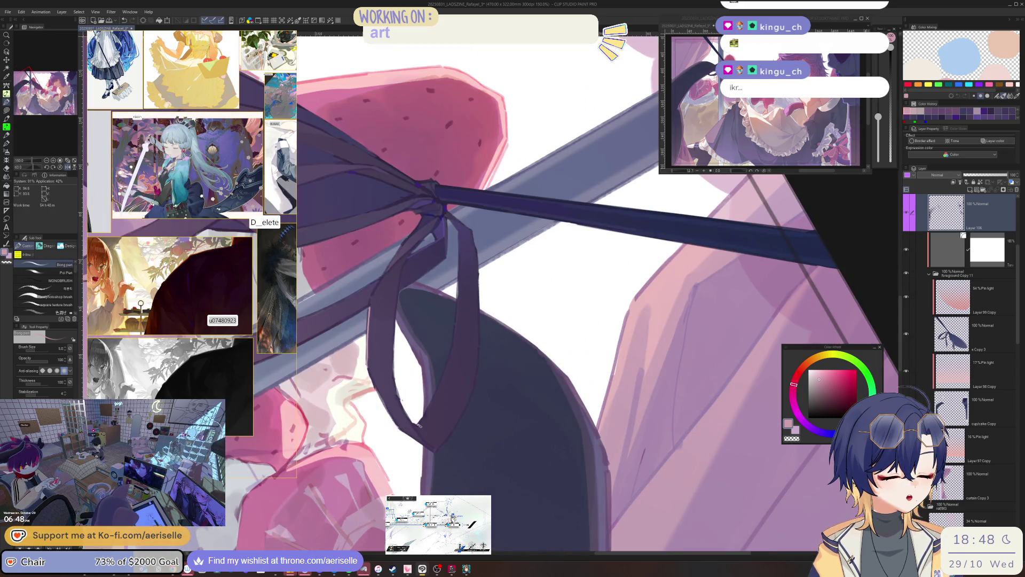
scroll(436, 395, down, 3)
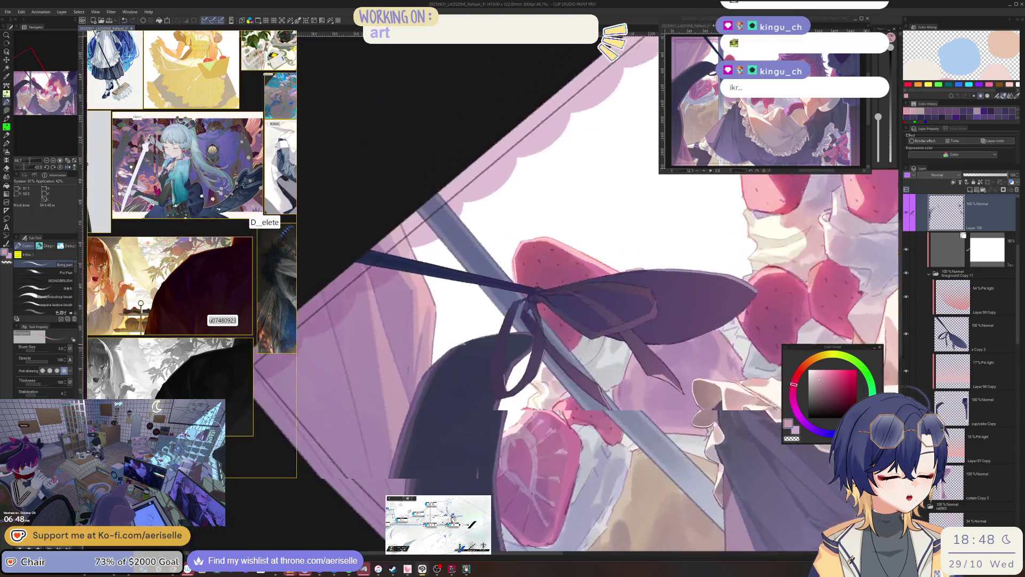
scroll(419, 406, up, 5)
key(e)
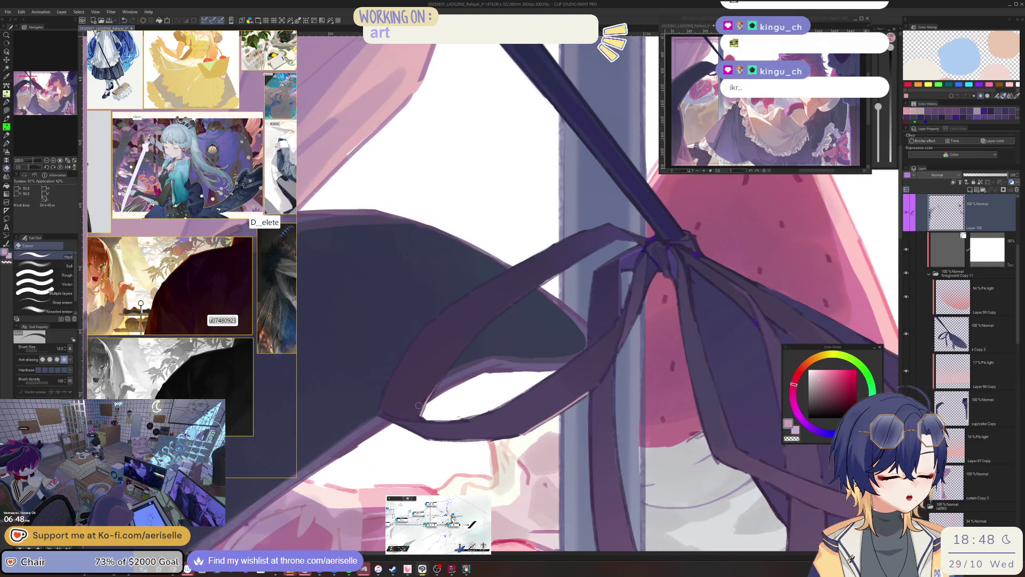
scroll(419, 406, down, 5)
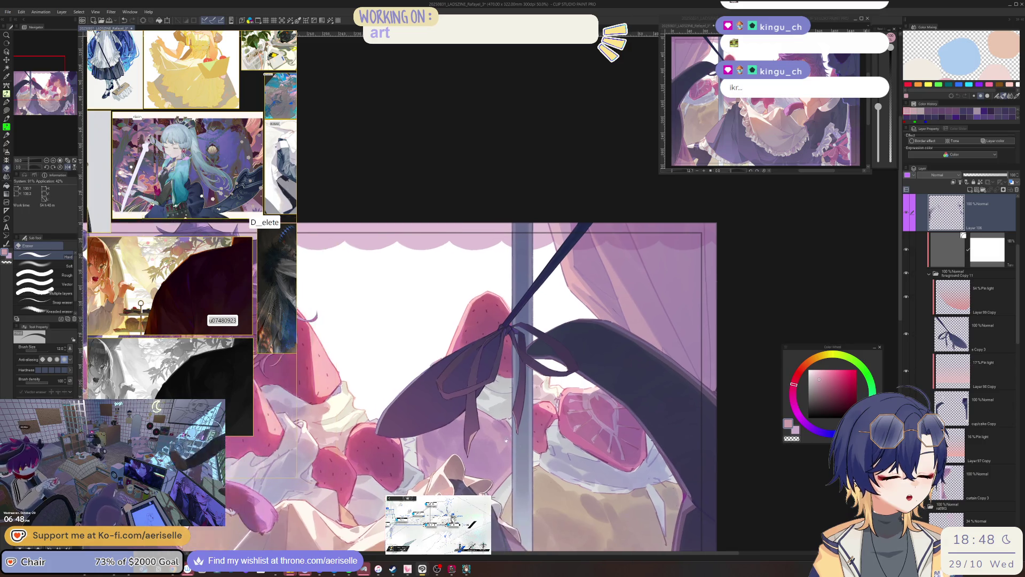
scroll(506, 440, up, 1)
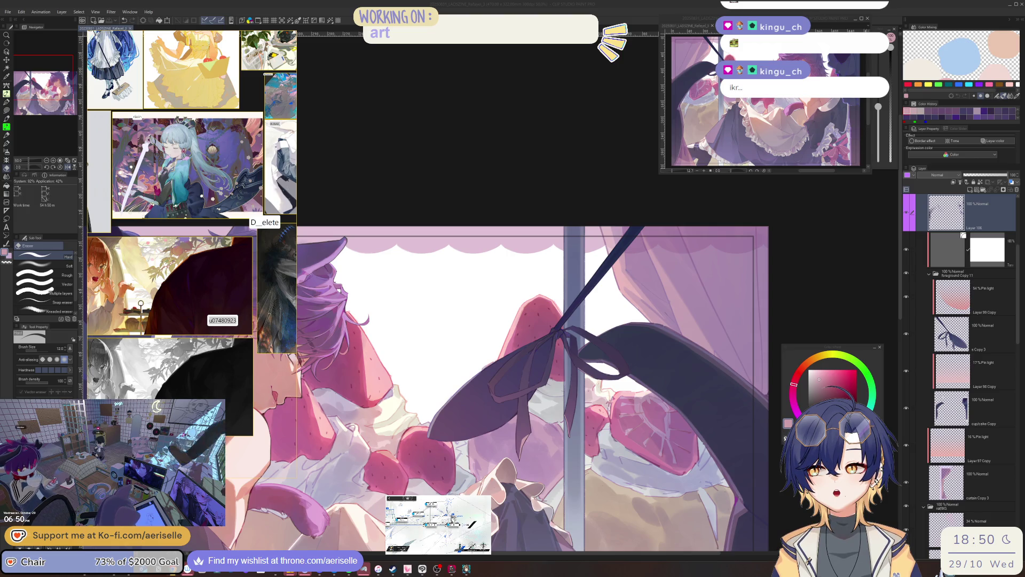
click(948, 225)
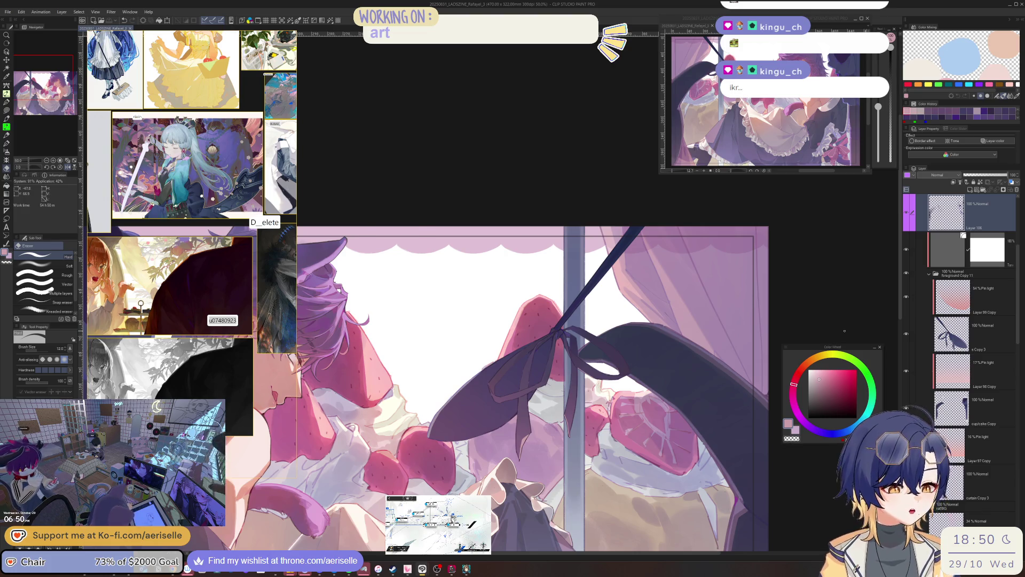
mouse_move(320, 331)
mouse_down()
mouse_move(694, 331)
mouse_move(630, 437)
mouse_up()
key(ctrl+plus)
key(ctrl+plus)
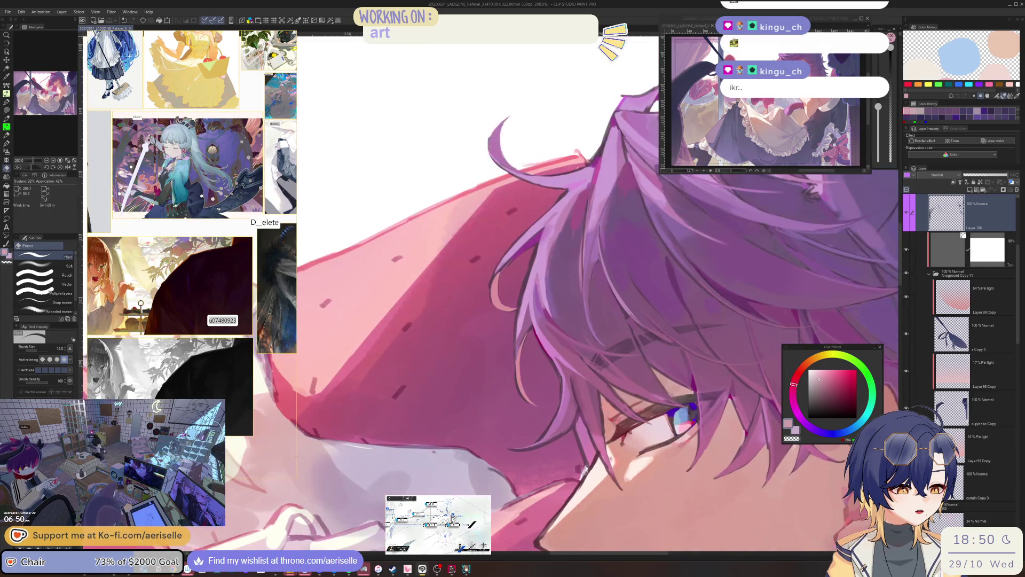
Step: Switch to the object selection tool, straighten the view over the face, and pick a layer
key(o)
mouse_move(565, 299)
mouse_down()
mouse_move(617, 327)
mouse_move(575, 284)
mouse_up()
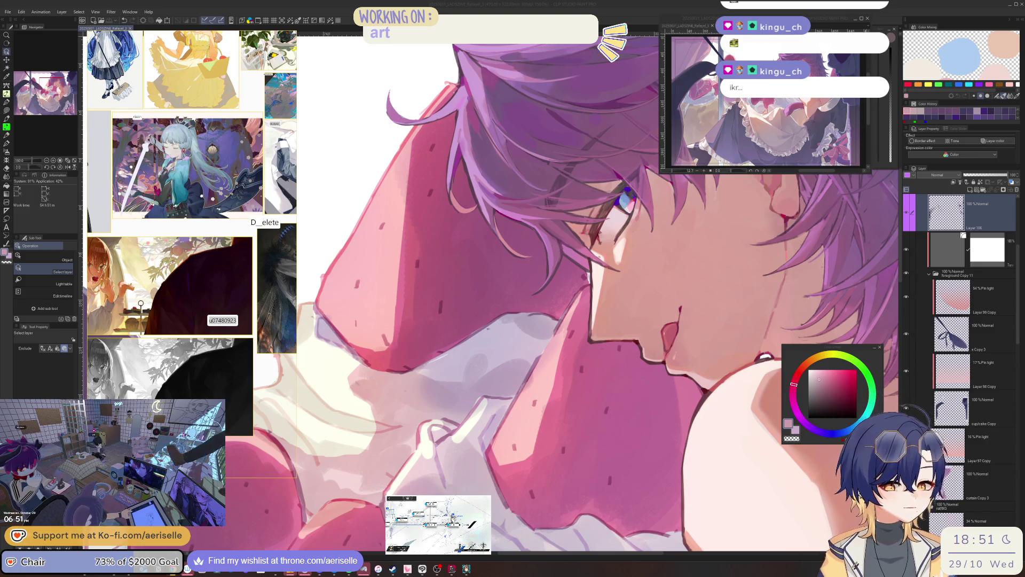
click(459, 323)
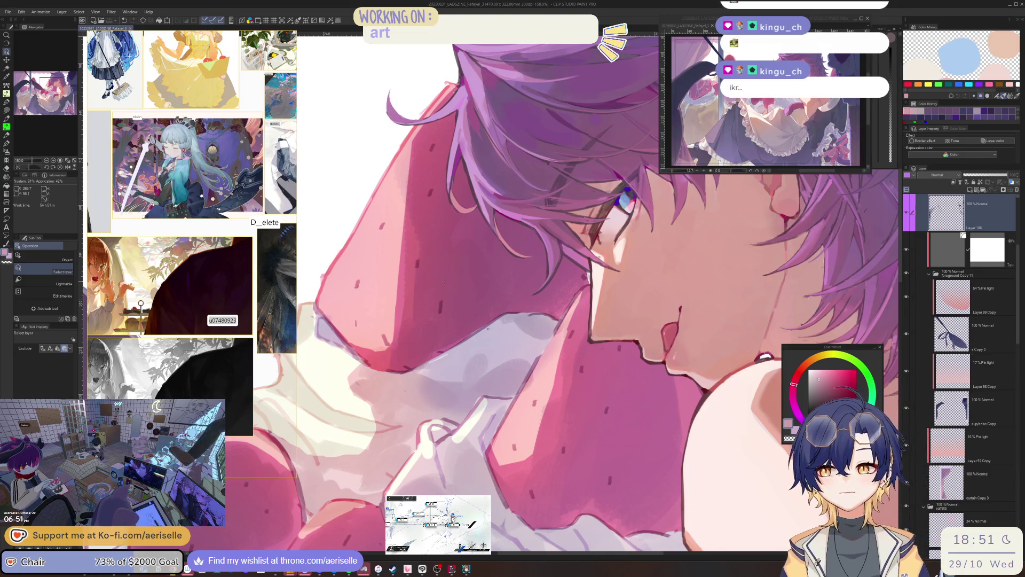
click(461, 320)
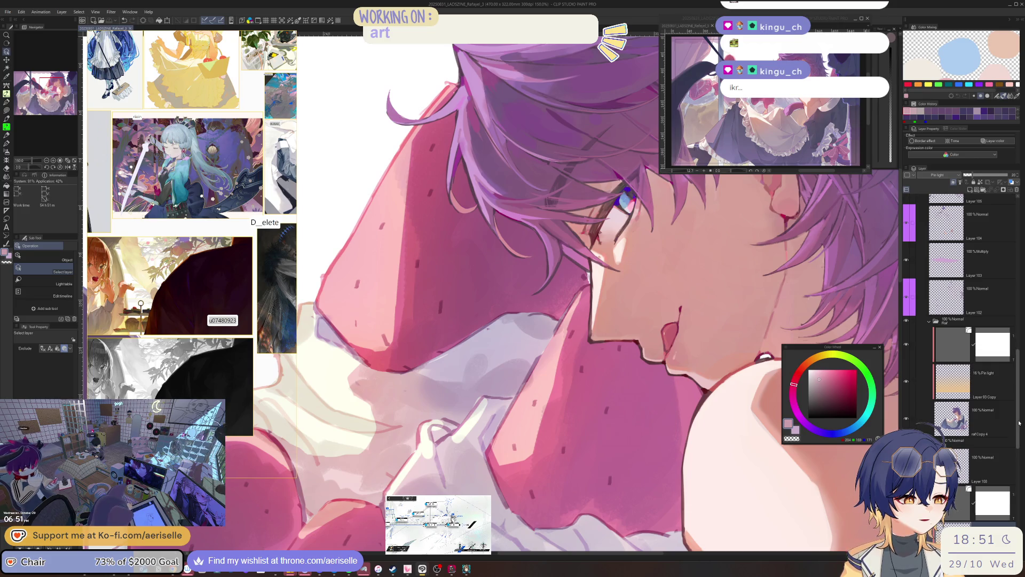
Step: Collapse the Raf and bg folders and add new Layer 107 with Normal blending
scroll(953, 369, up, 2)
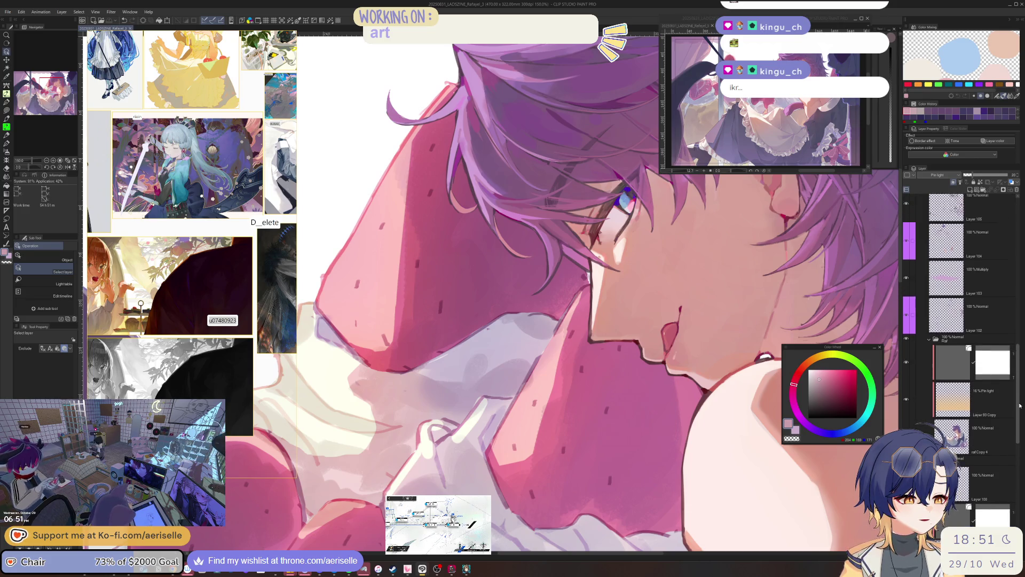
click(930, 356)
click(959, 367)
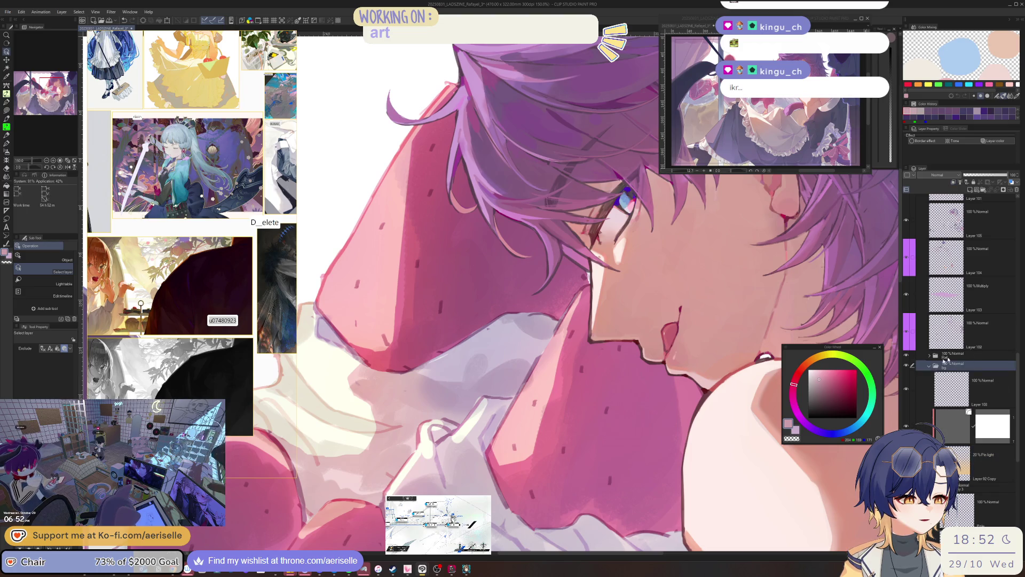
click(969, 190)
click(942, 175)
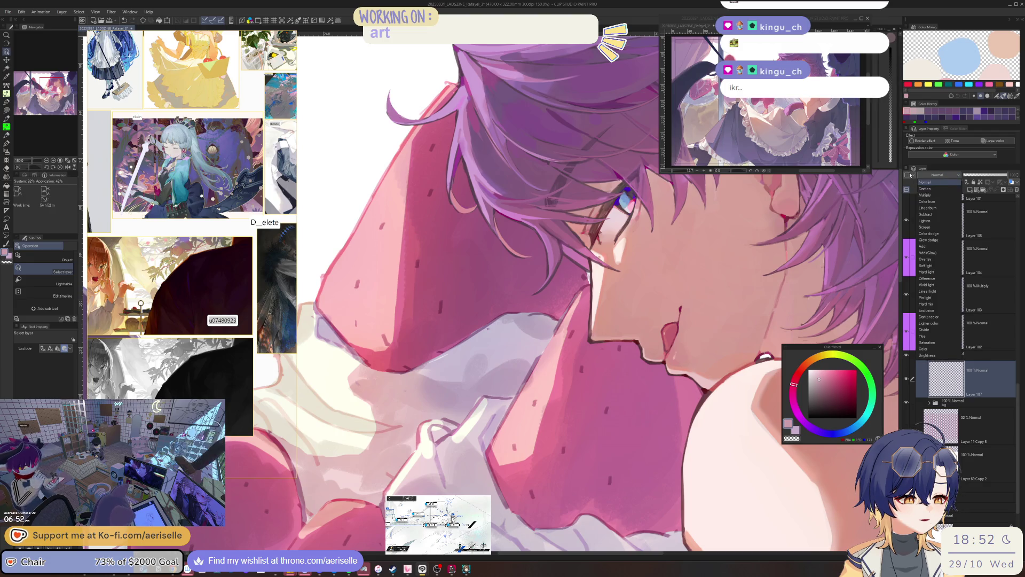
click(925, 182)
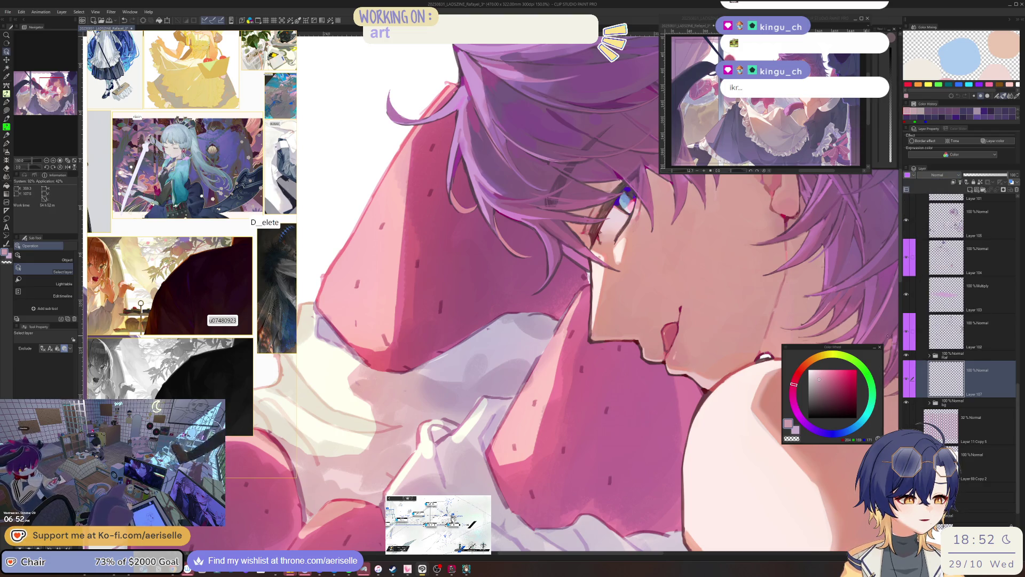
drag(430, 330, 483, 388)
scroll(483, 389, down, 5)
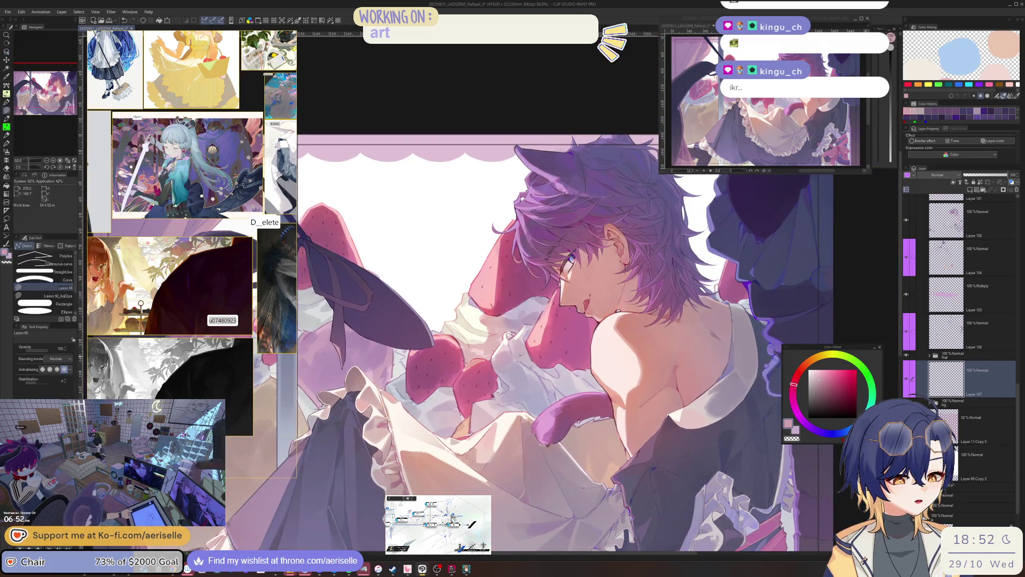
Step: Select the 'bg cakes' background layer in the Layer panel
click(515, 368)
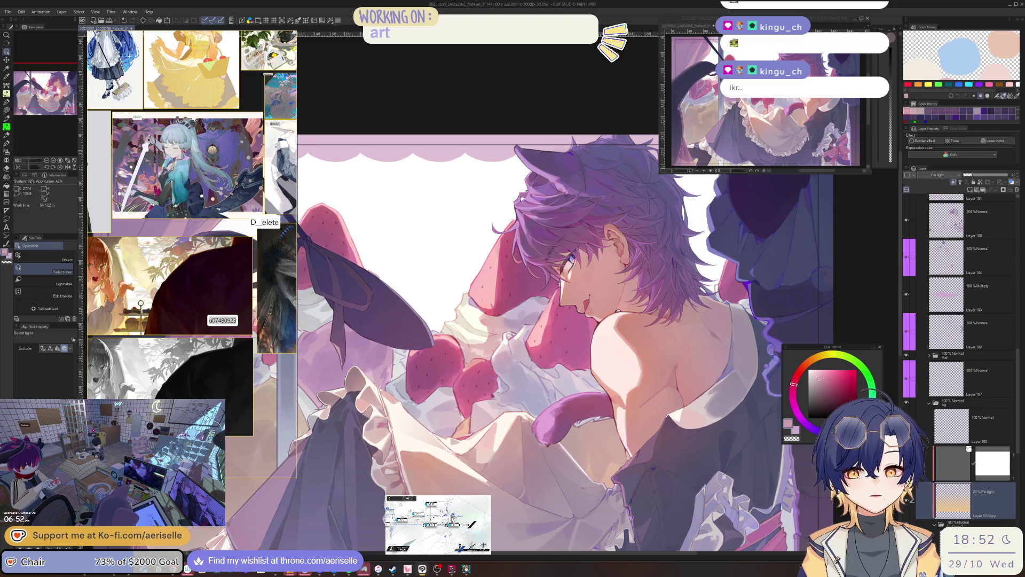
scroll(1018, 398, down, 1)
click(489, 307)
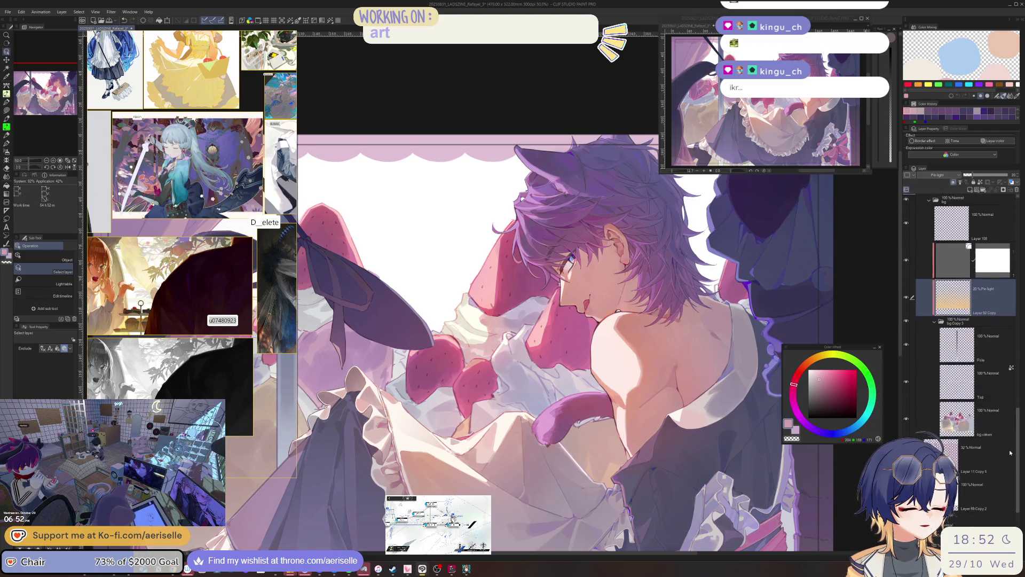
scroll(495, 311, up, 5)
scroll(495, 311, up, 2)
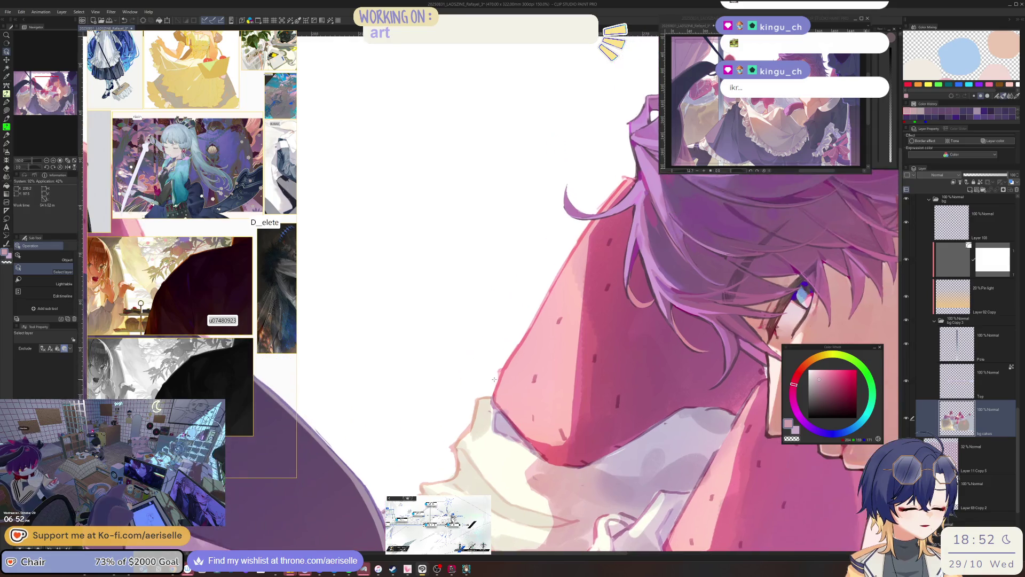
Step: Switch to the Eraser and zoom in on the strawberry behind the hair
key(e)
scroll(497, 376, down, 3)
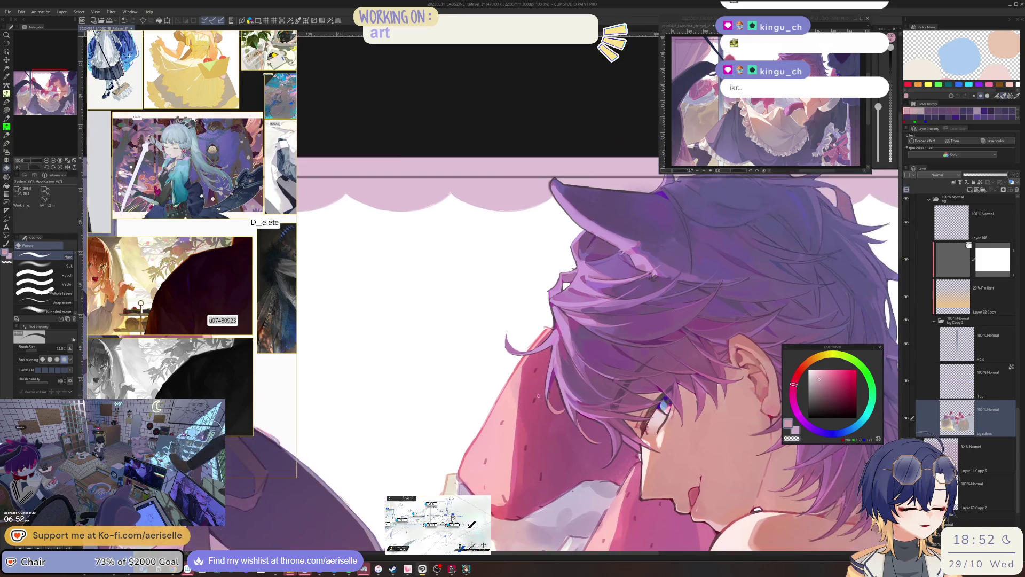
scroll(518, 360, up, 3)
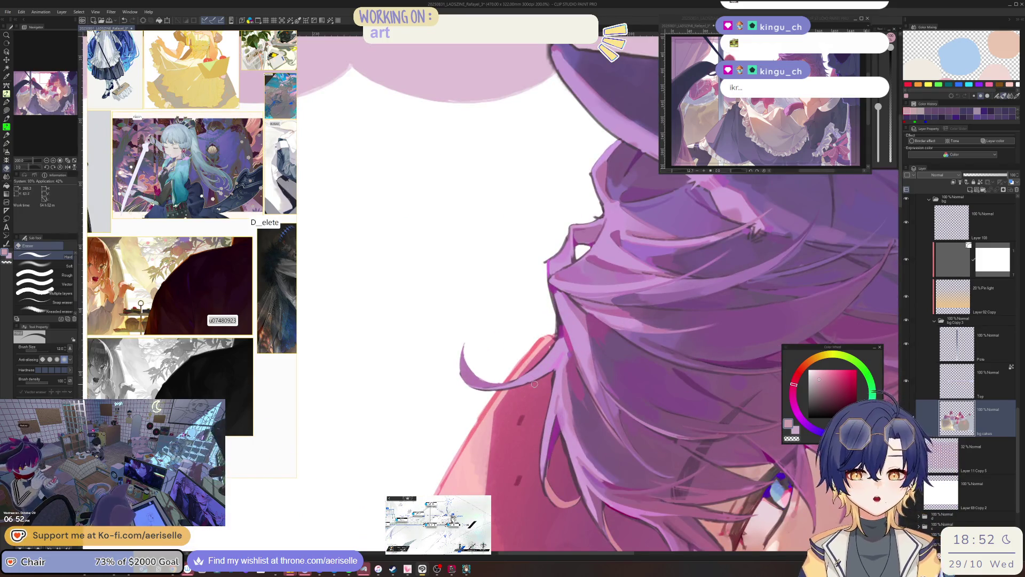
scroll(515, 363, down, 1)
scroll(516, 368, down, 2)
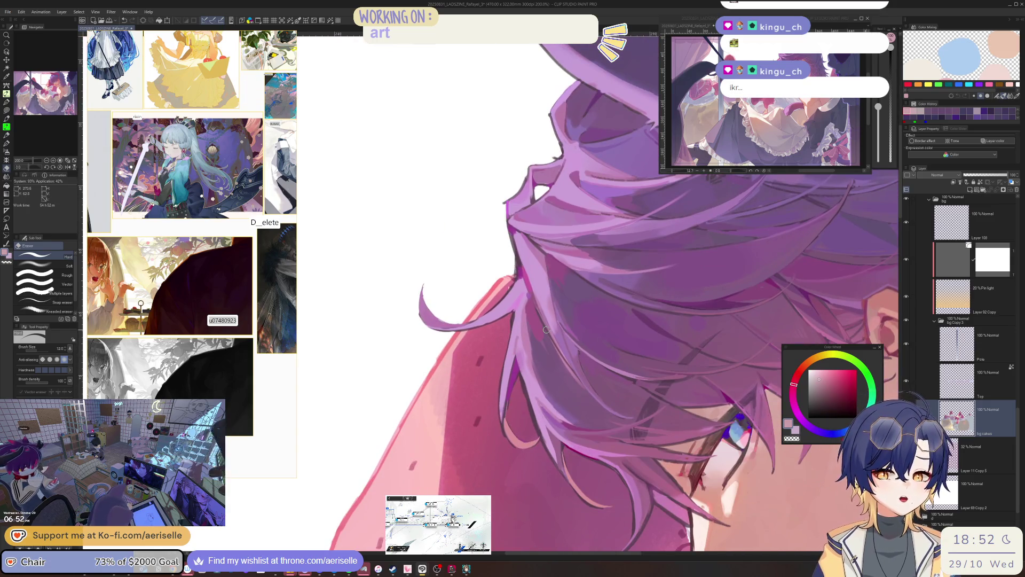
scroll(546, 330, down, 1)
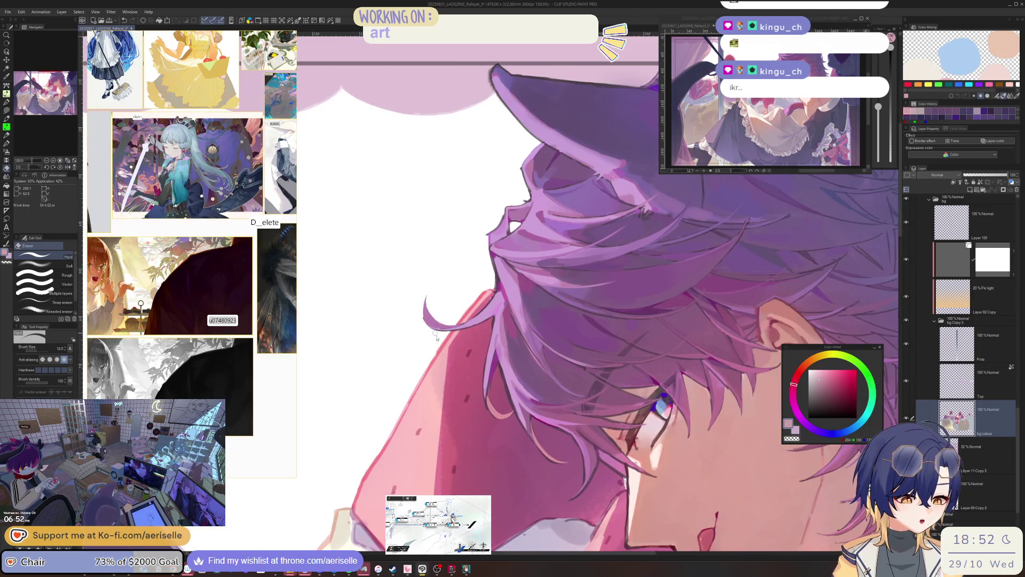
scroll(435, 335, down, 1)
scroll(443, 344, down, 1)
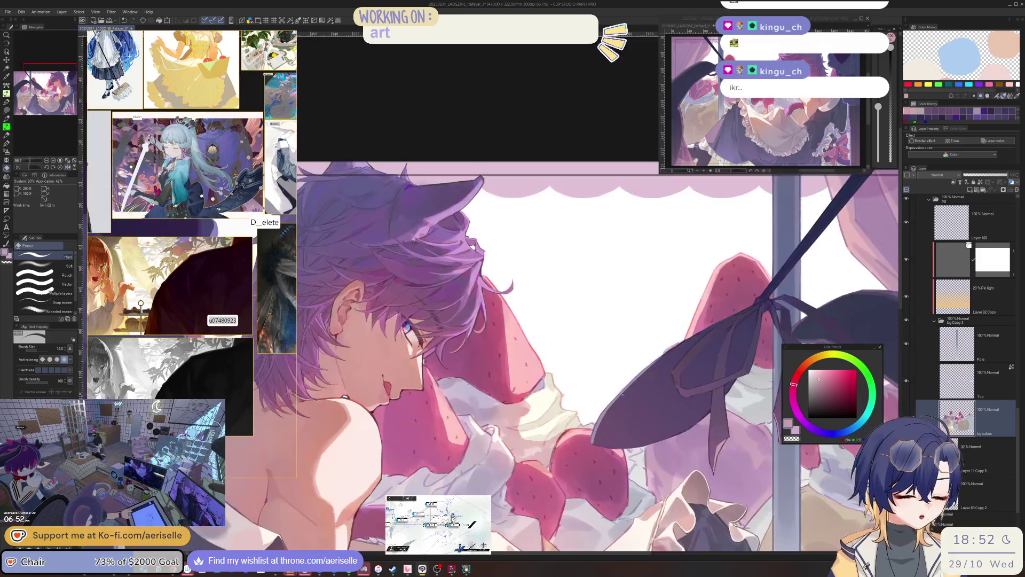
scroll(577, 393, up, 3)
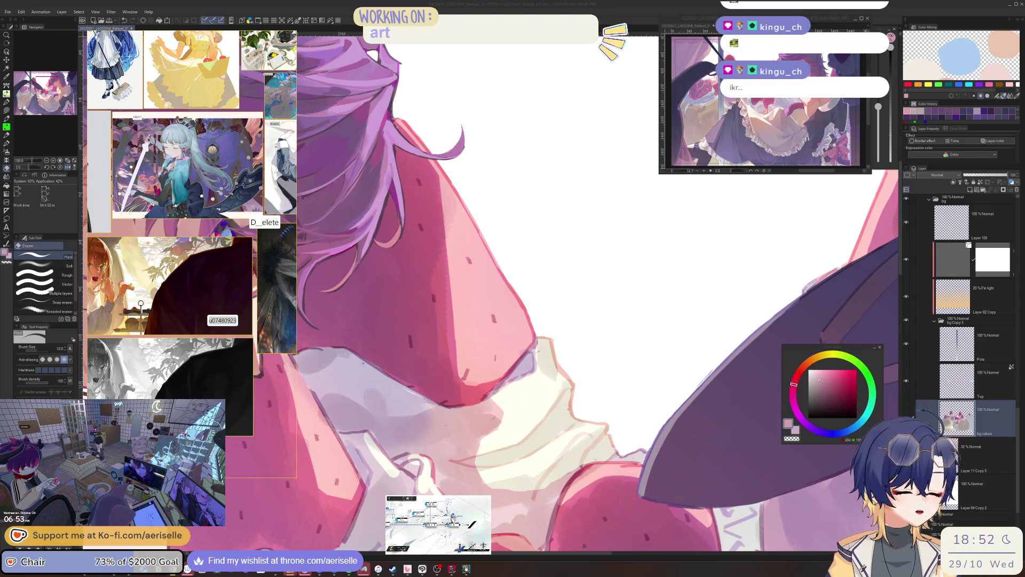
click(558, 341)
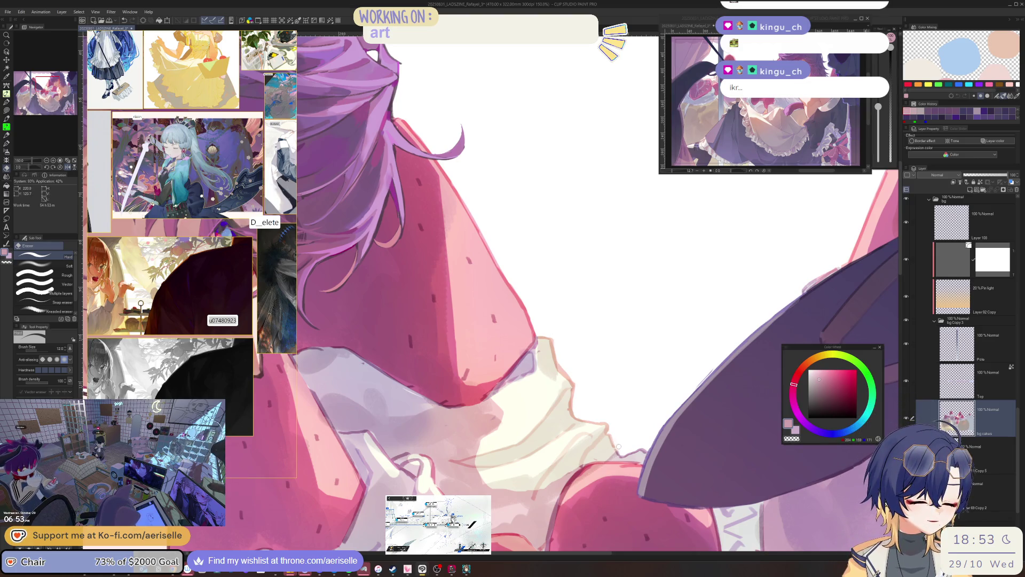
Step: Erase the pink outline along the strawberry's left edge beside the window pole
scroll(619, 447, down, 3)
drag(518, 408, 564, 416)
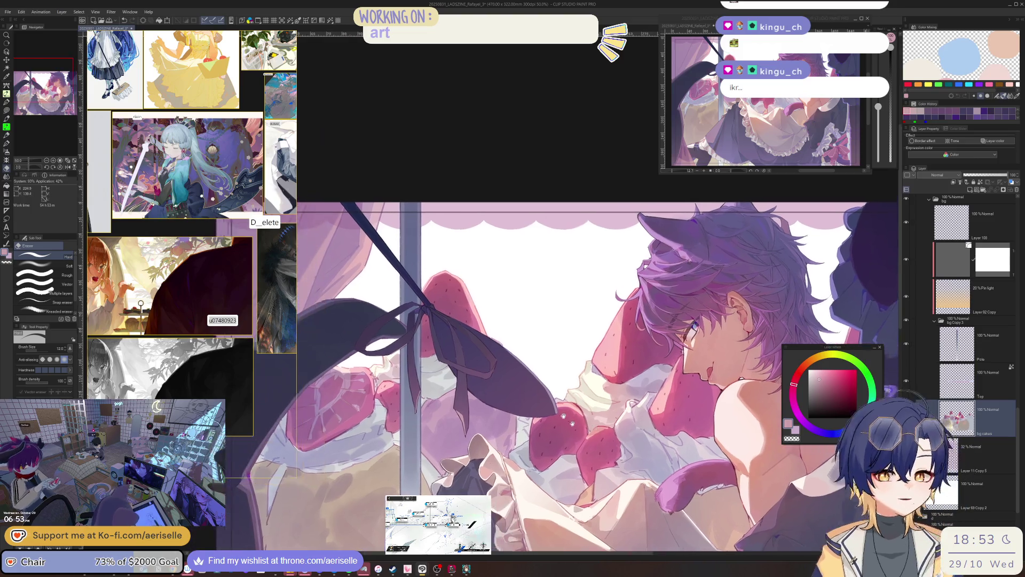
scroll(459, 321, up, 5)
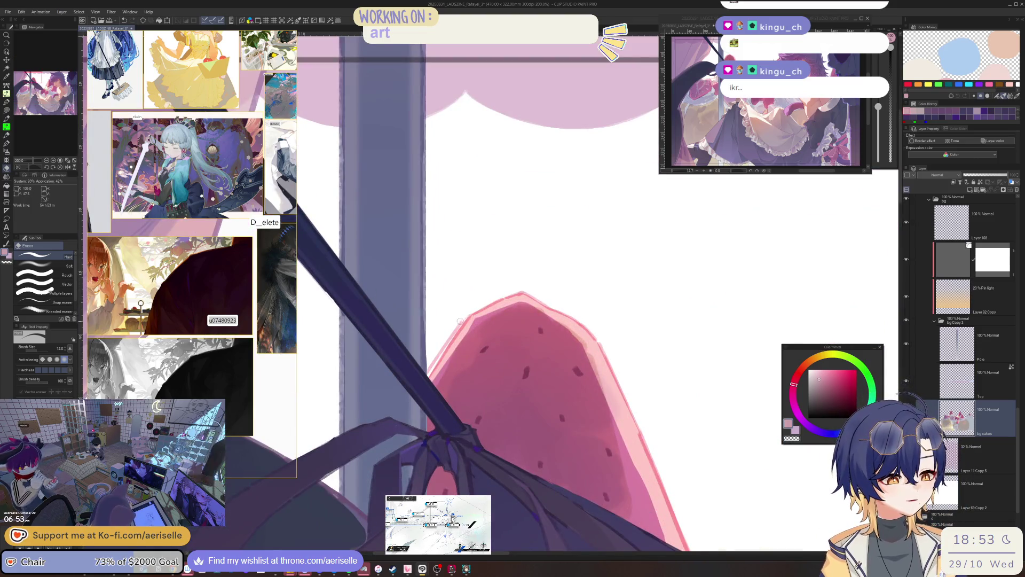
drag(459, 321, 425, 376)
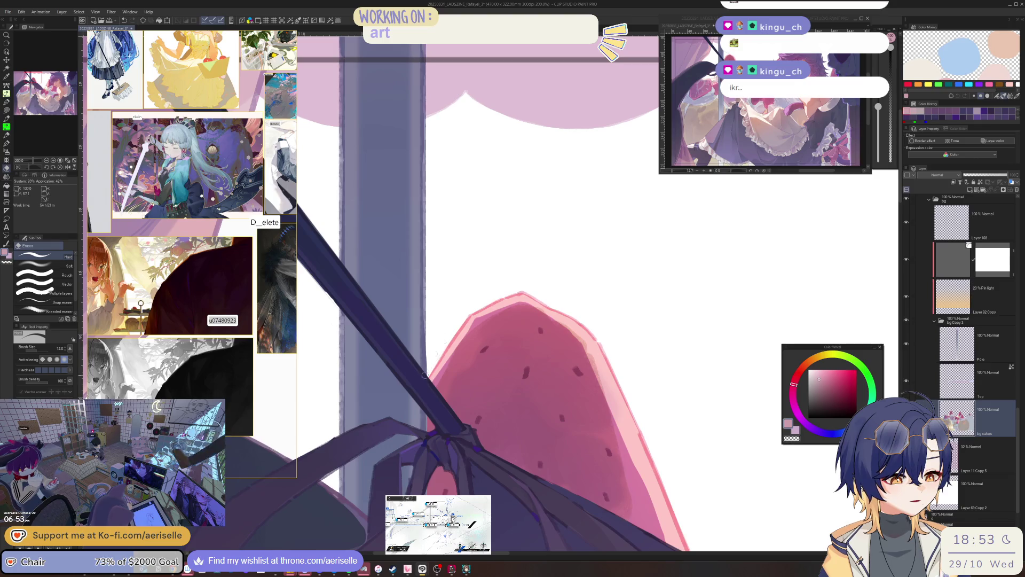
Step: Recentre the view on the character's face and ear
scroll(485, 292, down, 4)
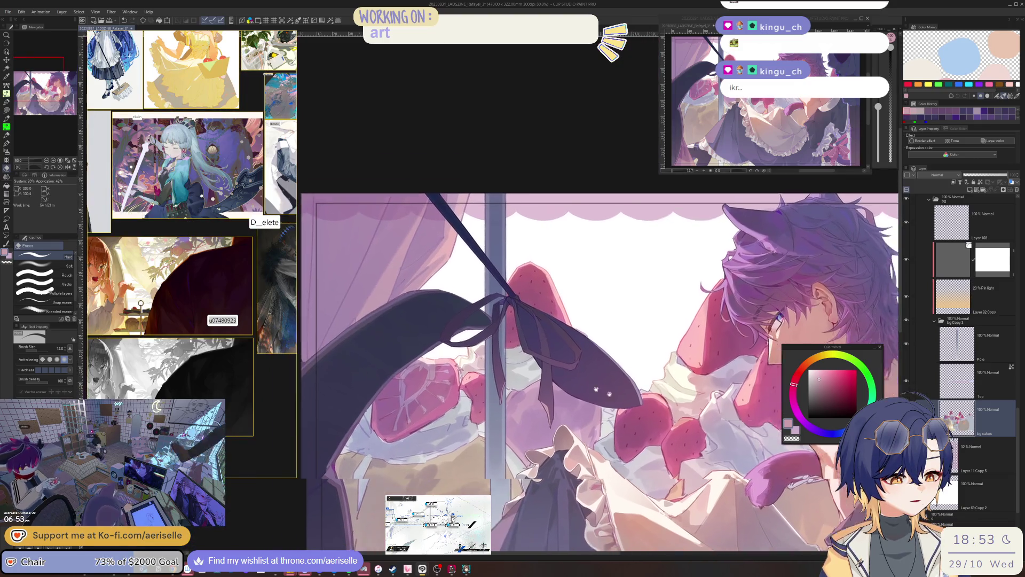
drag(596, 388, 525, 381)
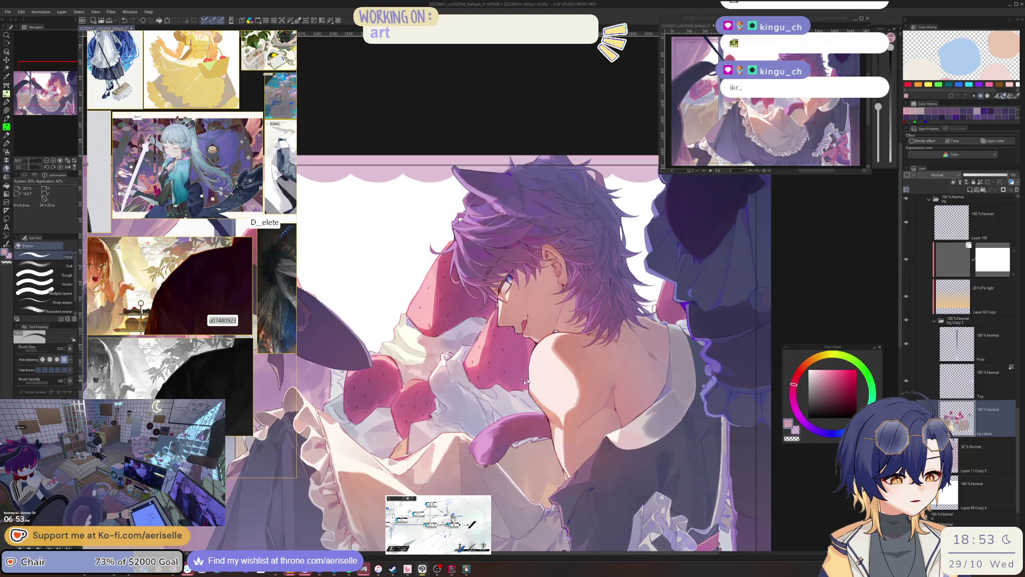
scroll(524, 382, up, 3)
scroll(629, 408, down, 1)
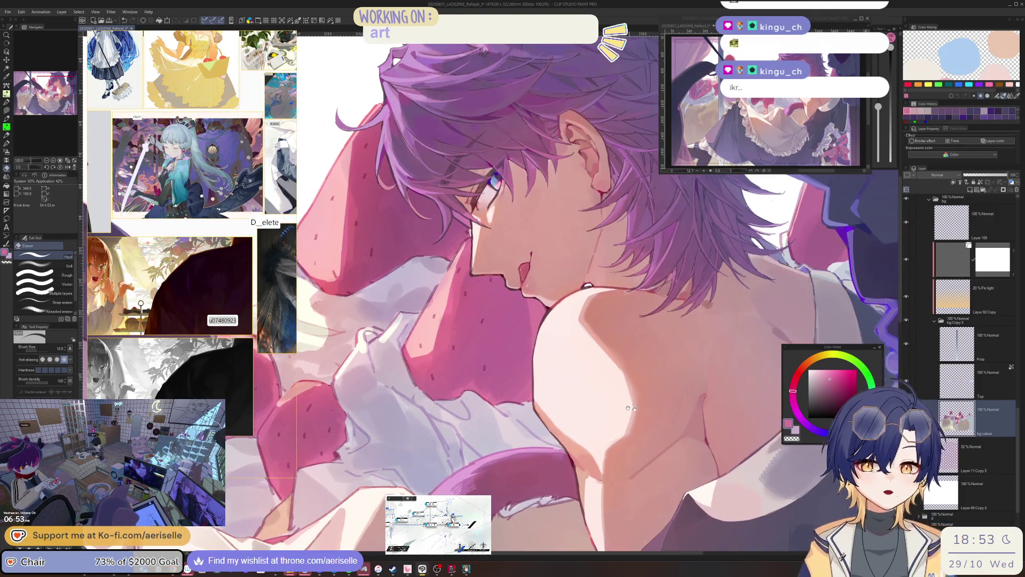
drag(629, 408, 575, 455)
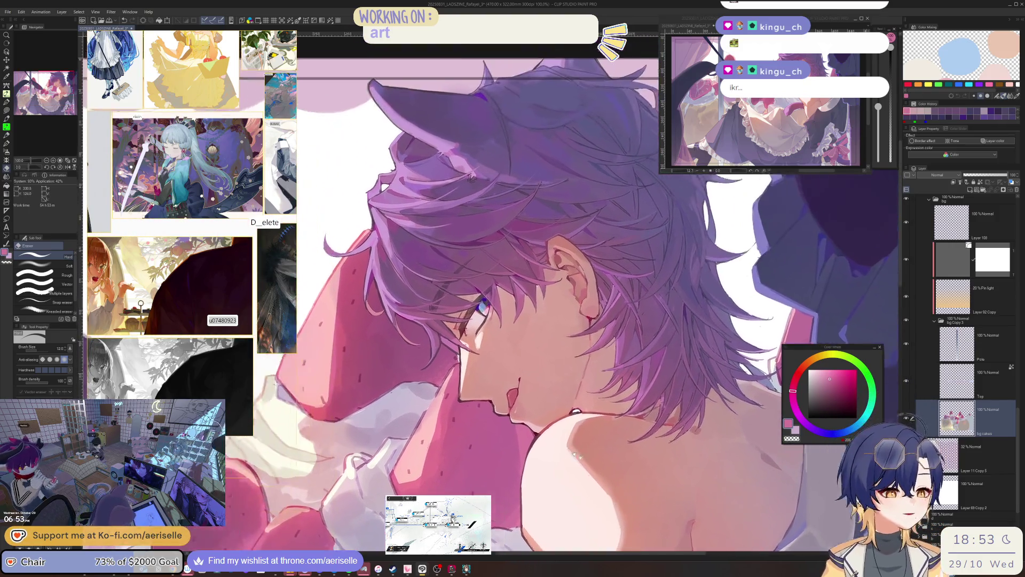
scroll(575, 455, up, 3)
Step: Switch to the Eyedropper and zoom out to the full illustration
key(alt)
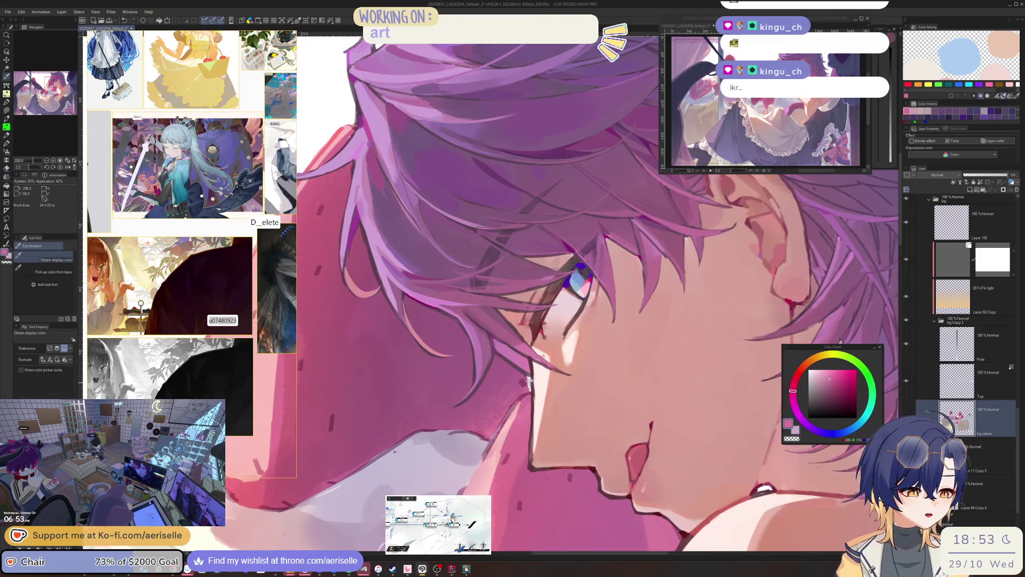
scroll(529, 377, up, 3)
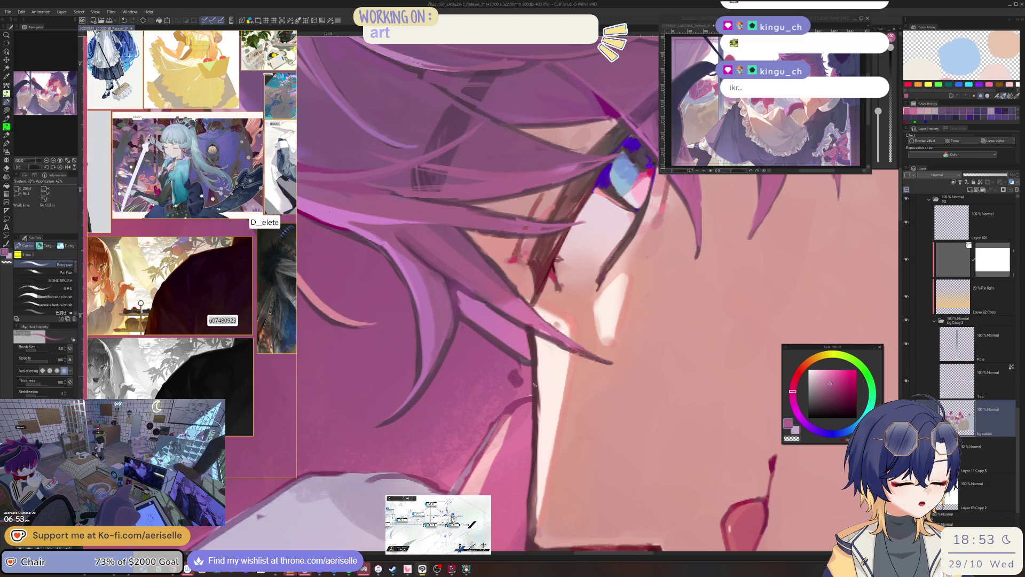
scroll(533, 384, down, 10)
scroll(617, 372, up, 1)
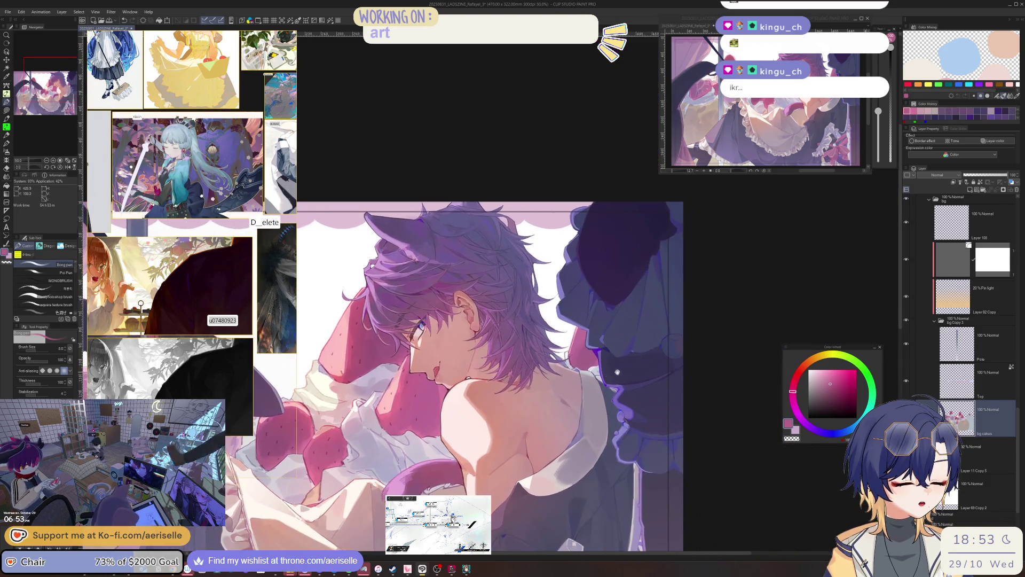
scroll(546, 369, down, 2)
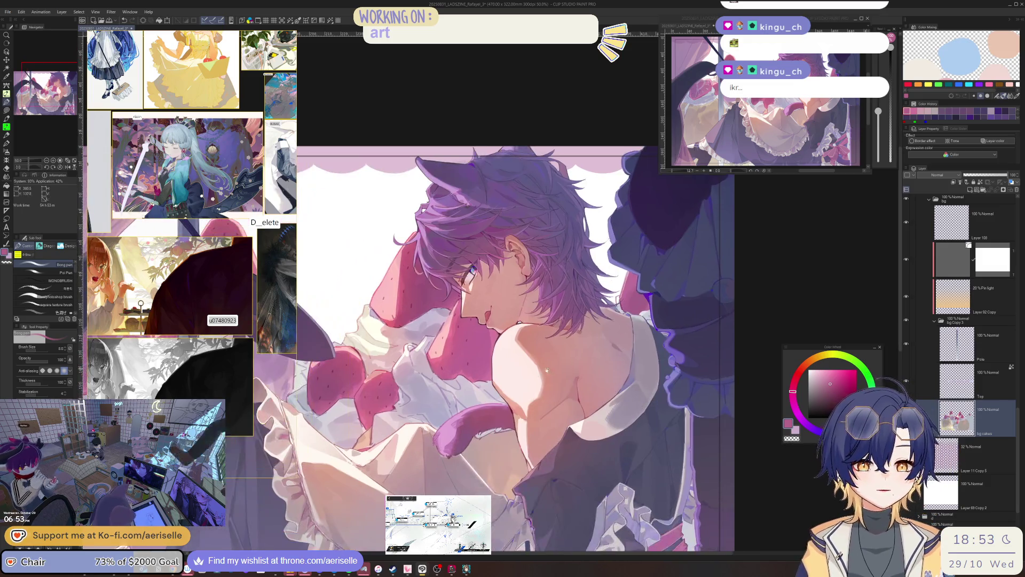
scroll(546, 369, up, 1)
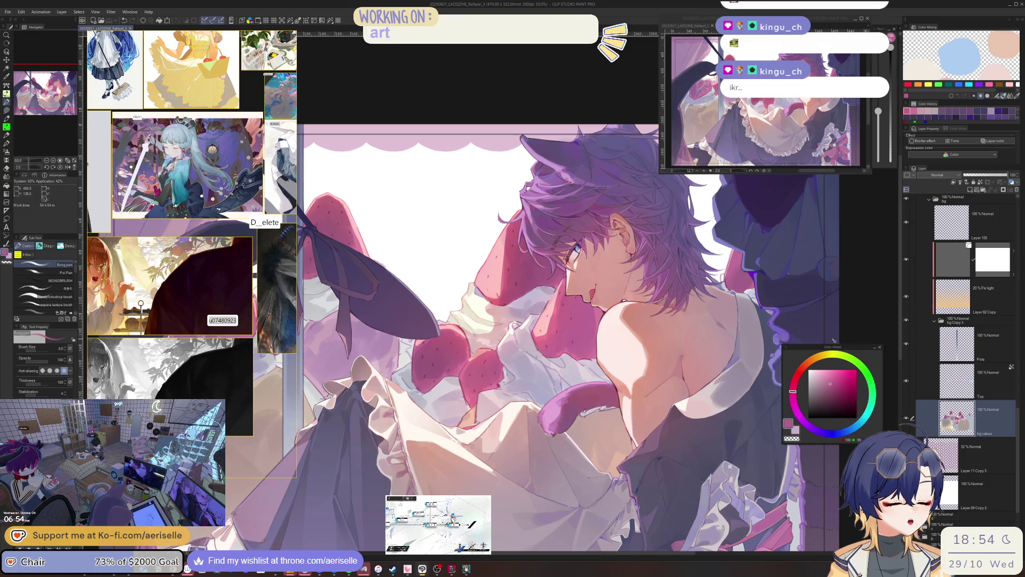
Step: Pan toward the lower strawberries and move the reference images window lower
scroll(466, 420, up, 4)
drag(466, 423, 485, 484)
scroll(484, 490, down, 5)
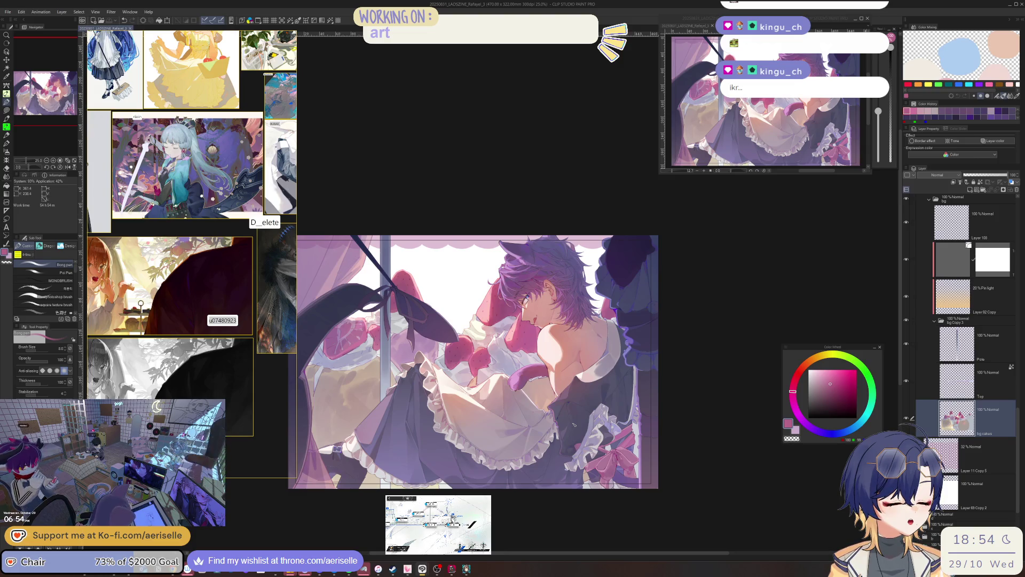
scroll(1012, 398, up, 3)
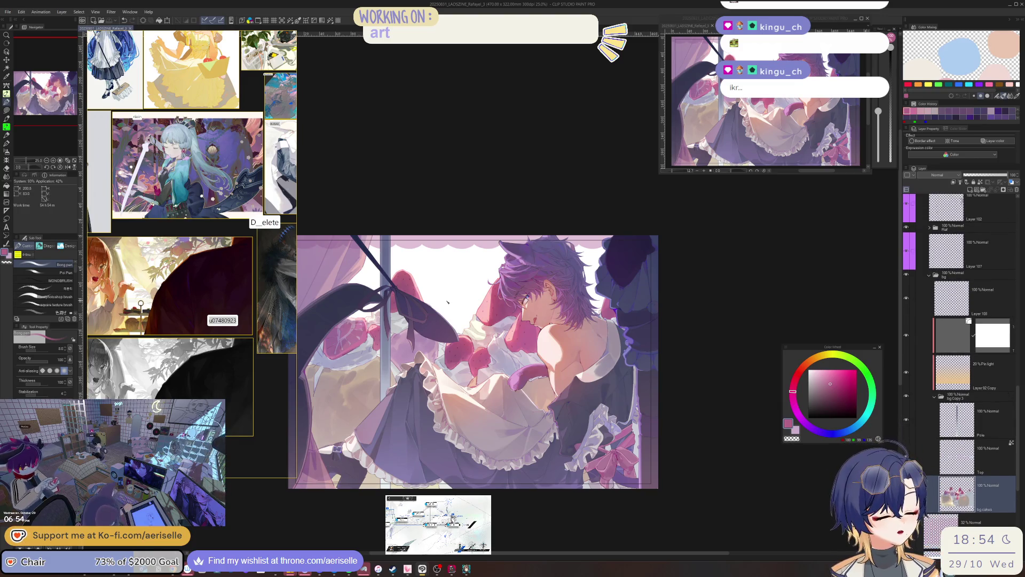
drag(246, 167, 233, 220)
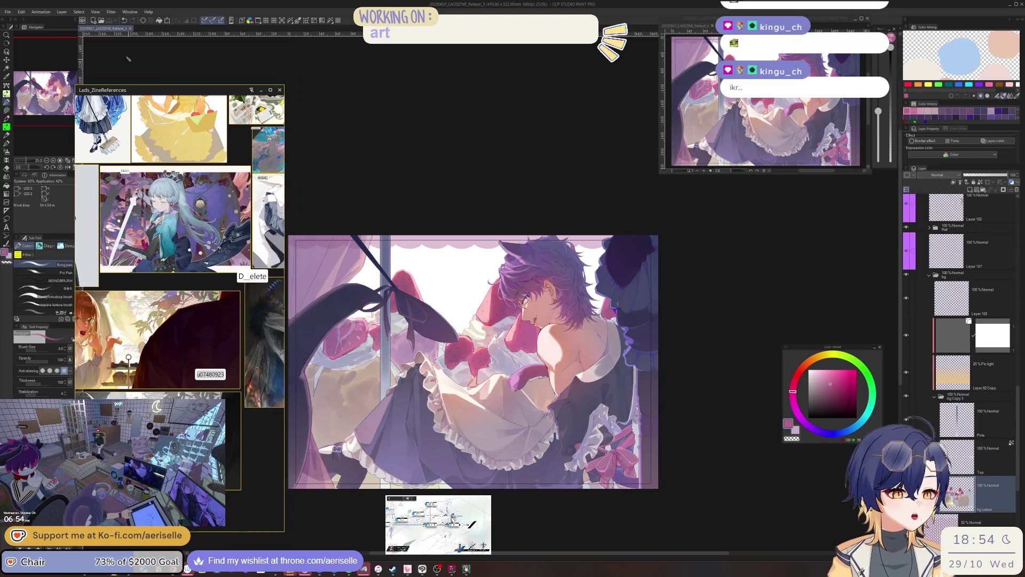
Step: Move the reference window further down and open Edit > Tonal Correction > Hue/Saturation/Luminosity
click(97, 12)
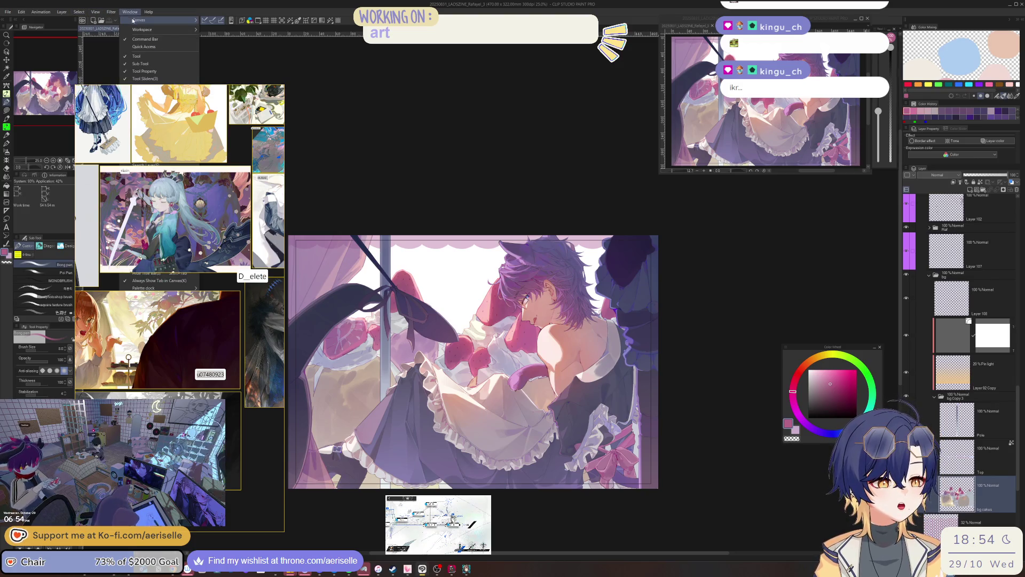
mouse_move(121, 37)
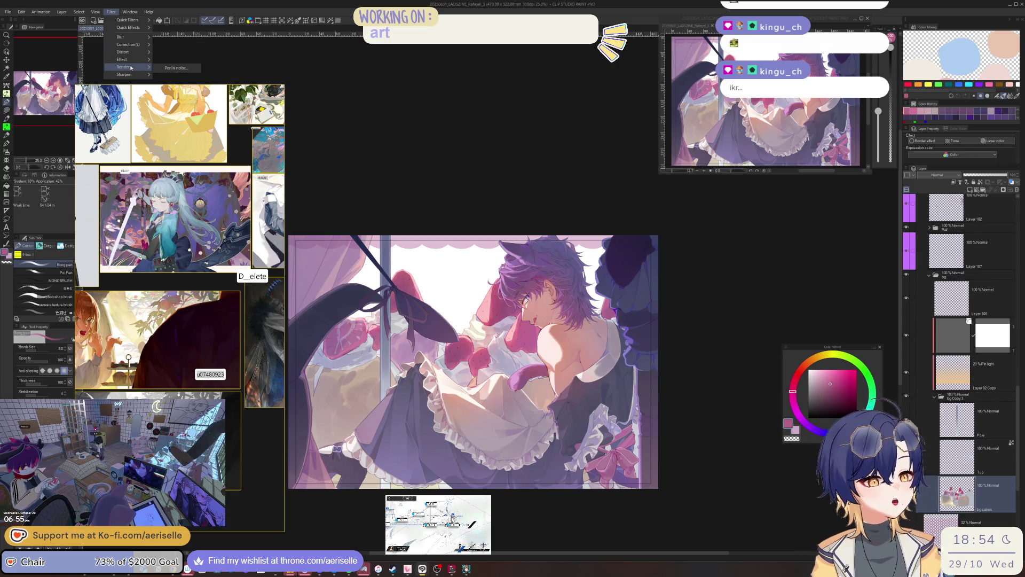
mouse_move(12, 10)
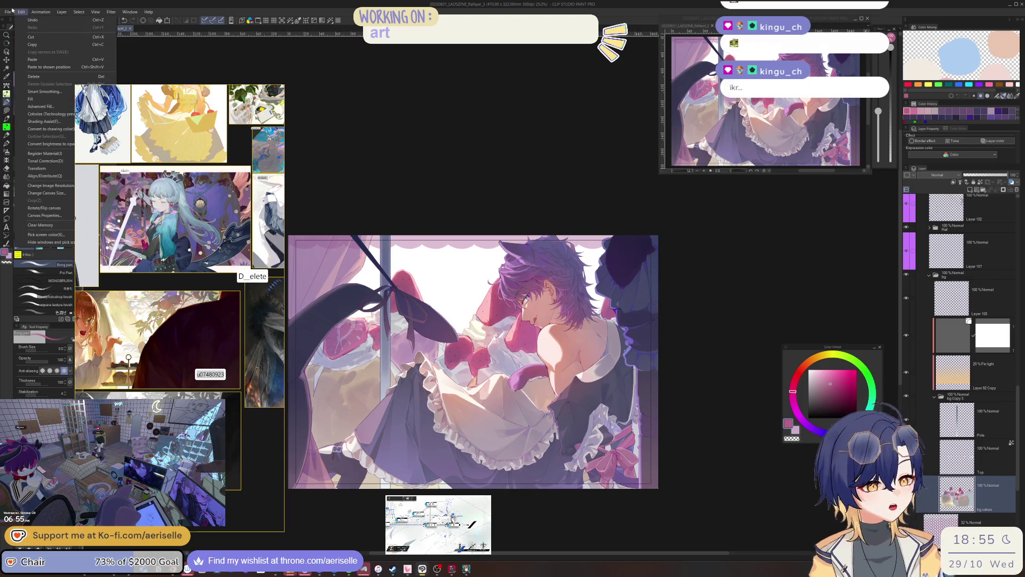
drag(139, 85, 139, 325)
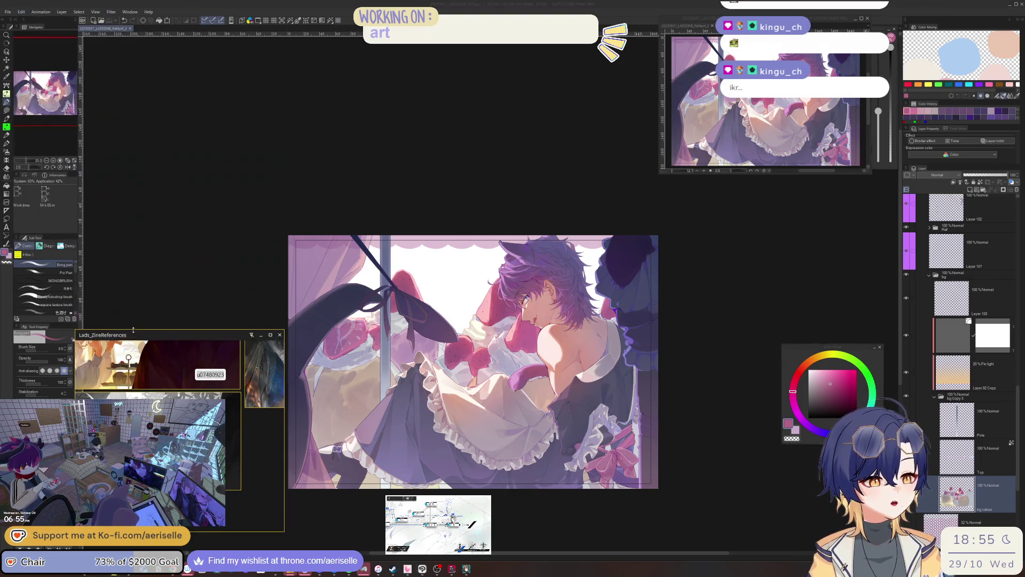
click(21, 12)
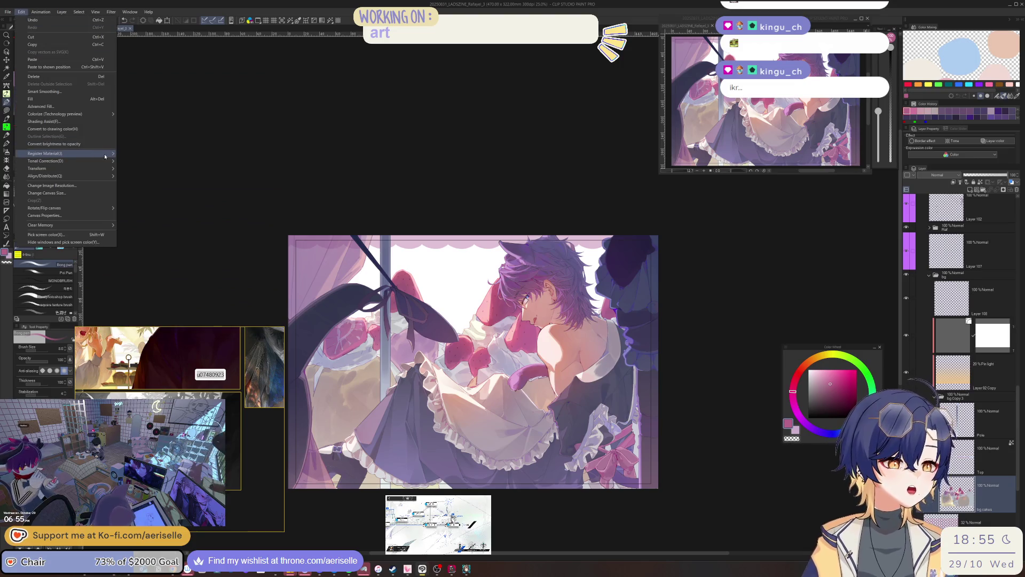
mouse_move(101, 161)
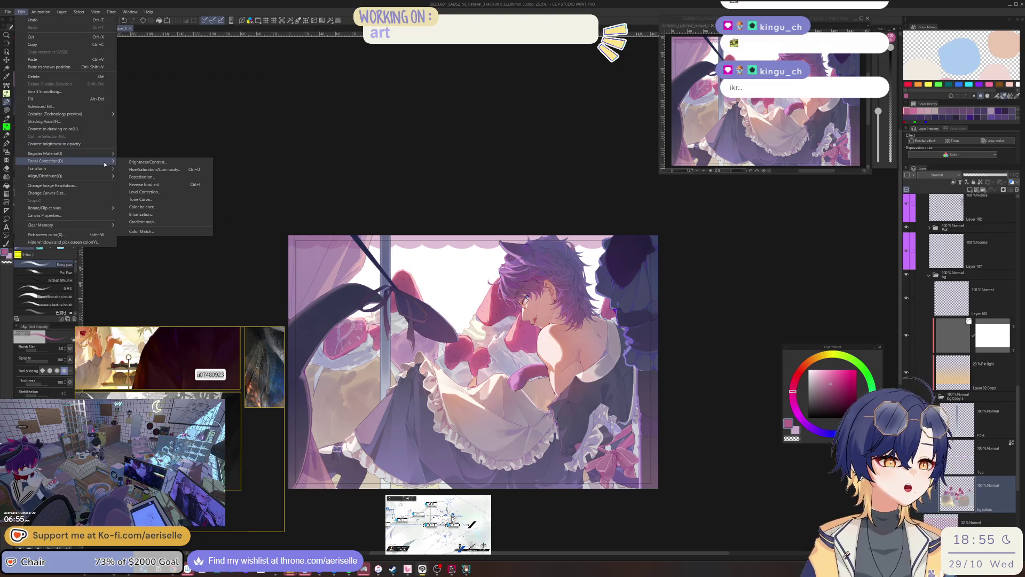
click(190, 171)
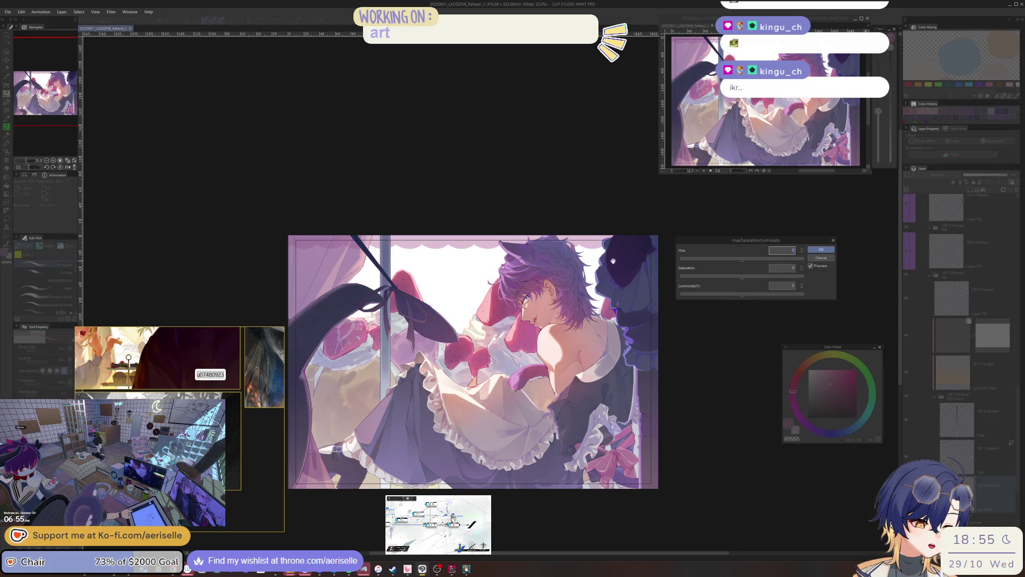
Step: Try lowering Saturation to about -16, cancel it, then select the bg layer folder
click(733, 278)
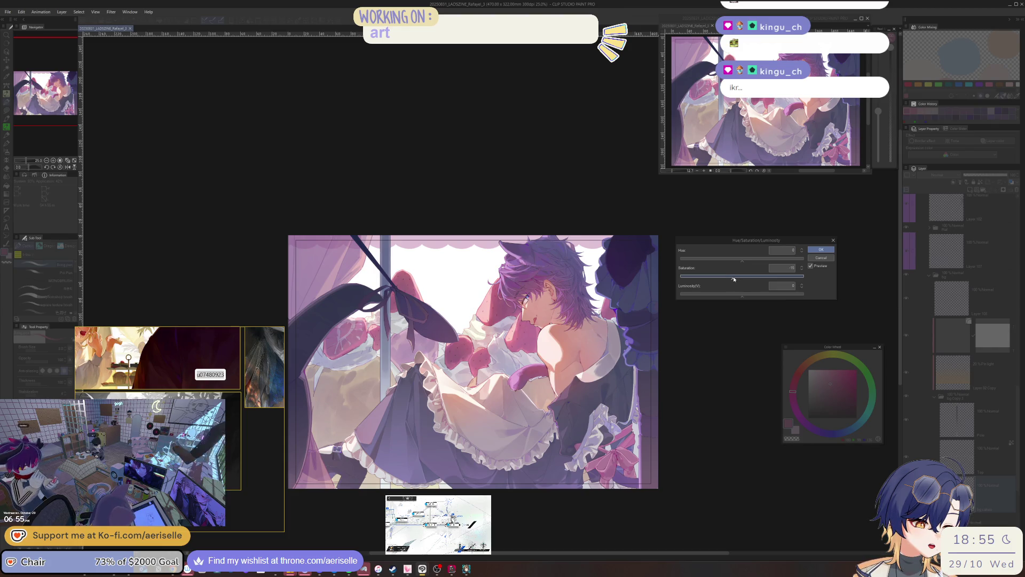
click(832, 259)
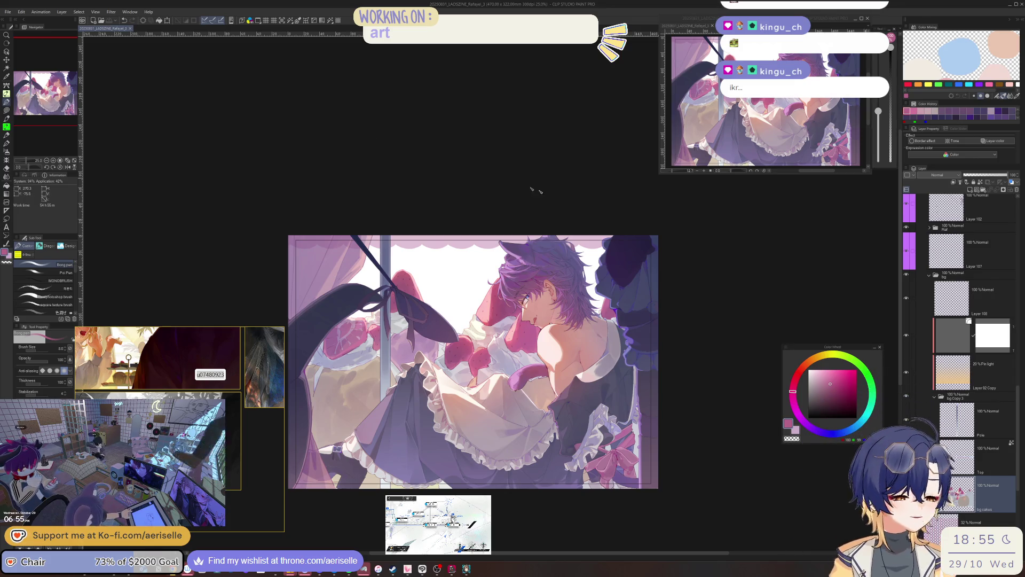
click(956, 277)
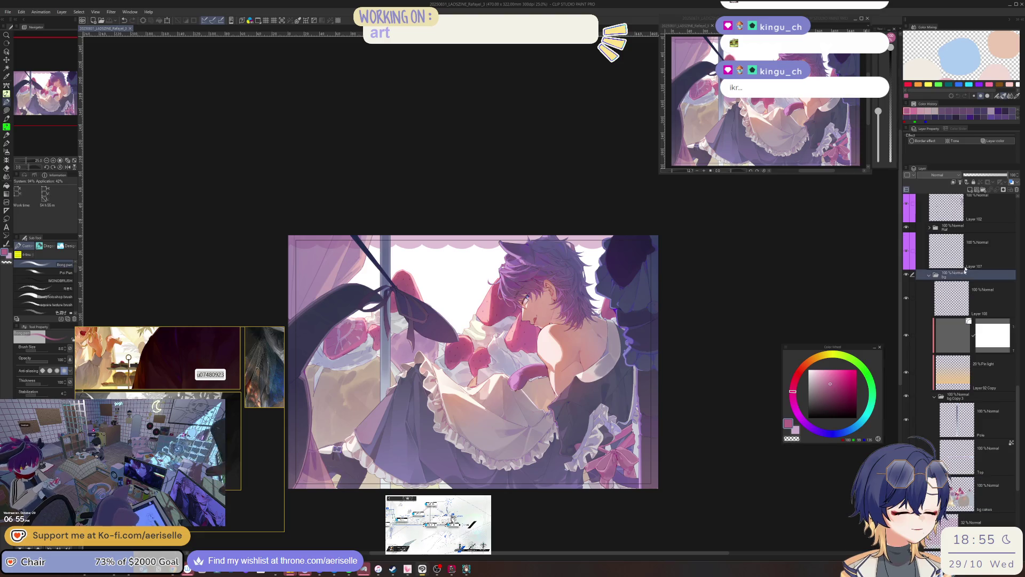
Step: Add a new Layer 109, move it above the bg folder, and make it the working layer
click(971, 190)
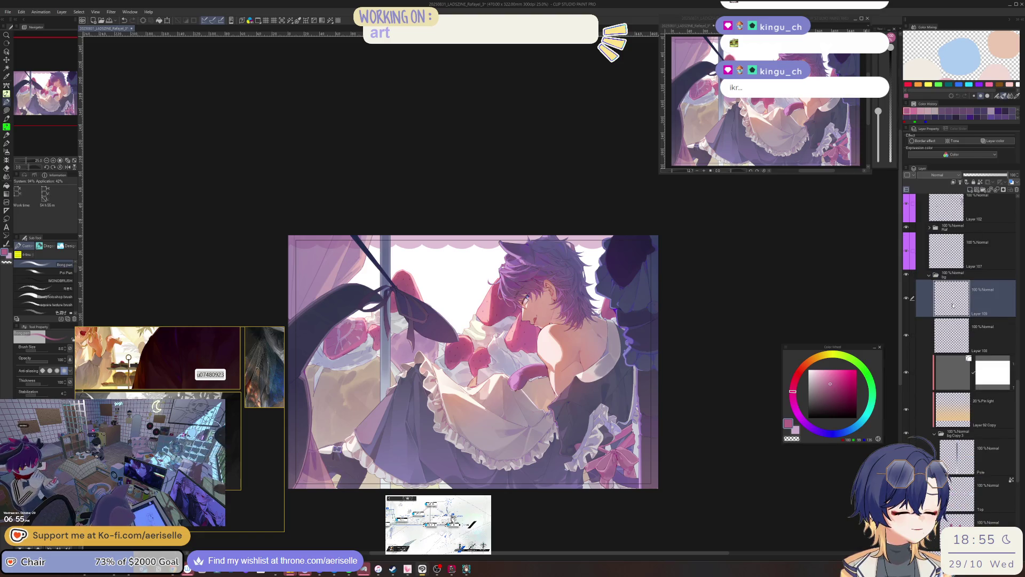
mouse_move(951, 305)
mouse_down()
mouse_move(945, 247)
mouse_move(943, 270)
mouse_up()
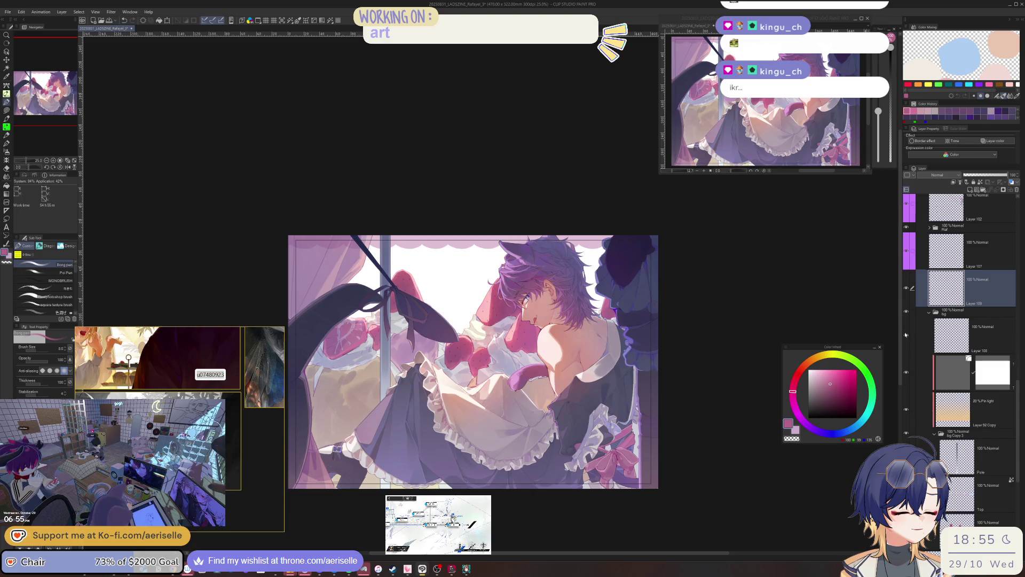
click(940, 332)
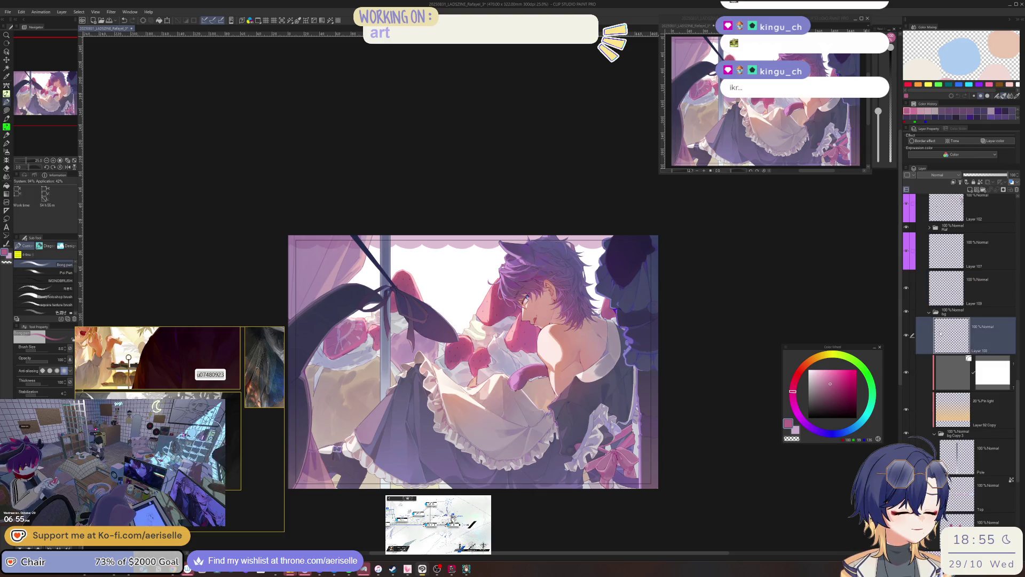
click(1016, 190)
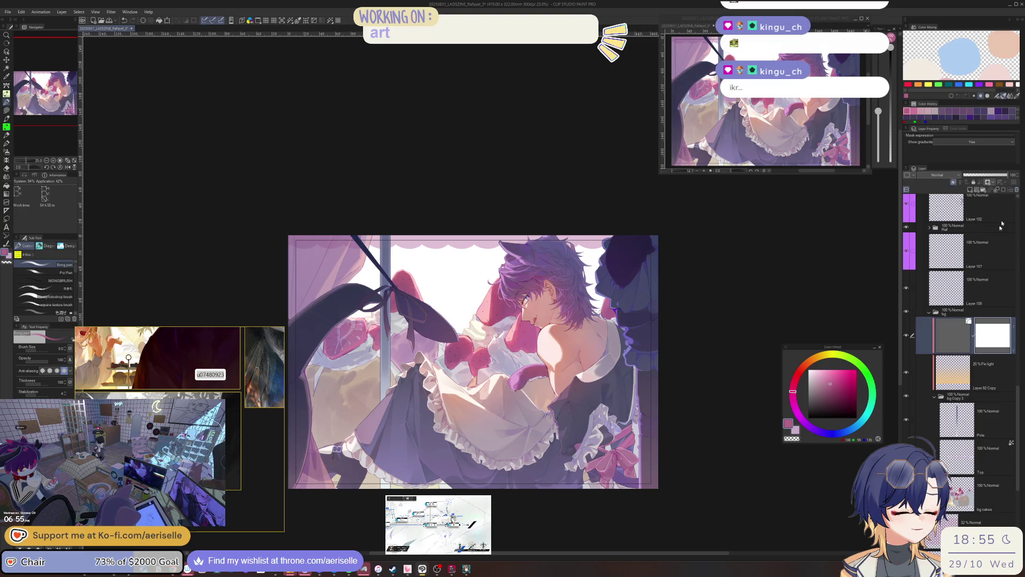
click(981, 270)
click(987, 282)
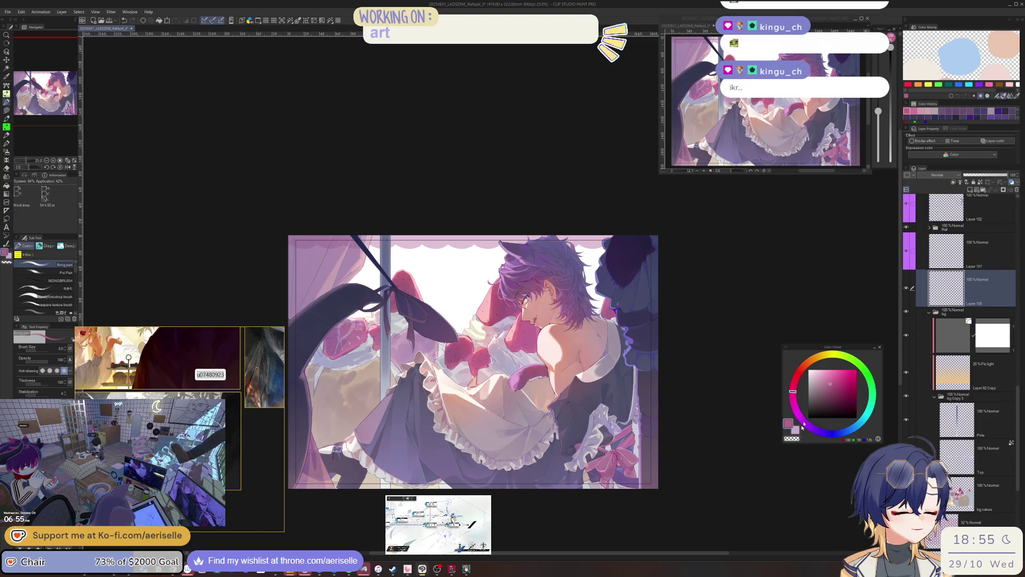
Step: Make white the drawing colour and fill Layer 109 with it using the Fill tool
key(x)
key(h)
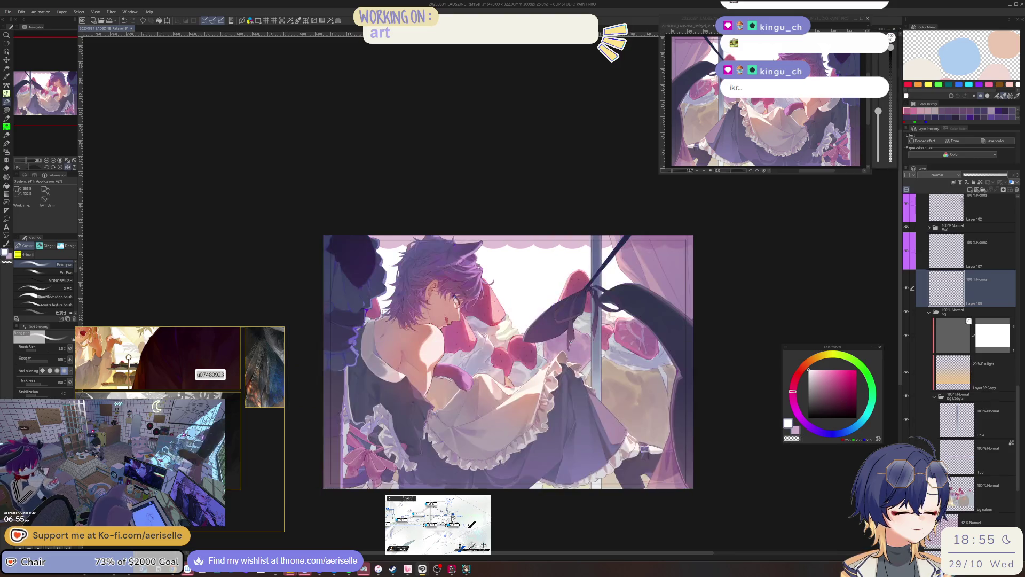
key(h)
key(g)
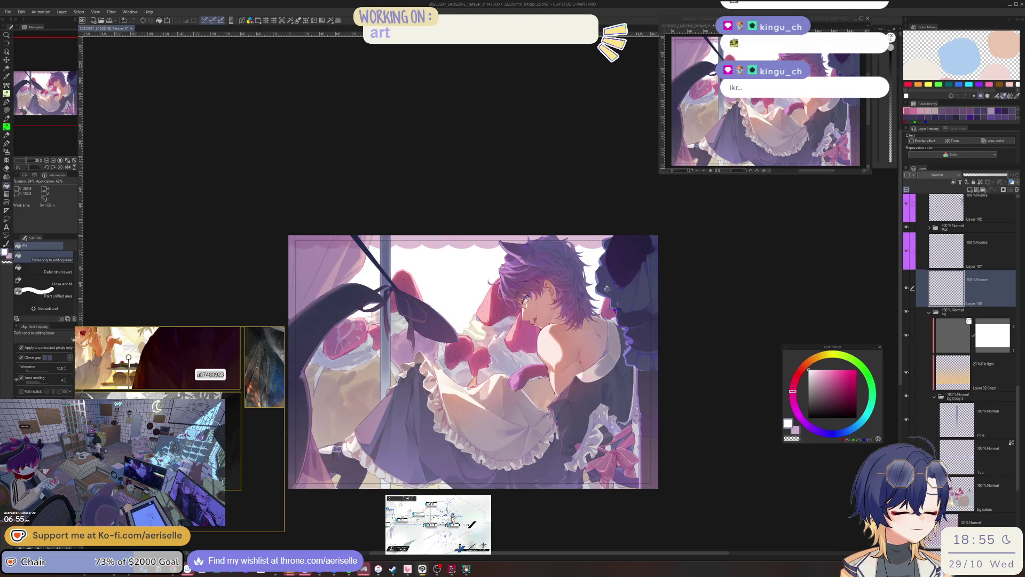
click(607, 288)
drag(601, 290, 708, 281)
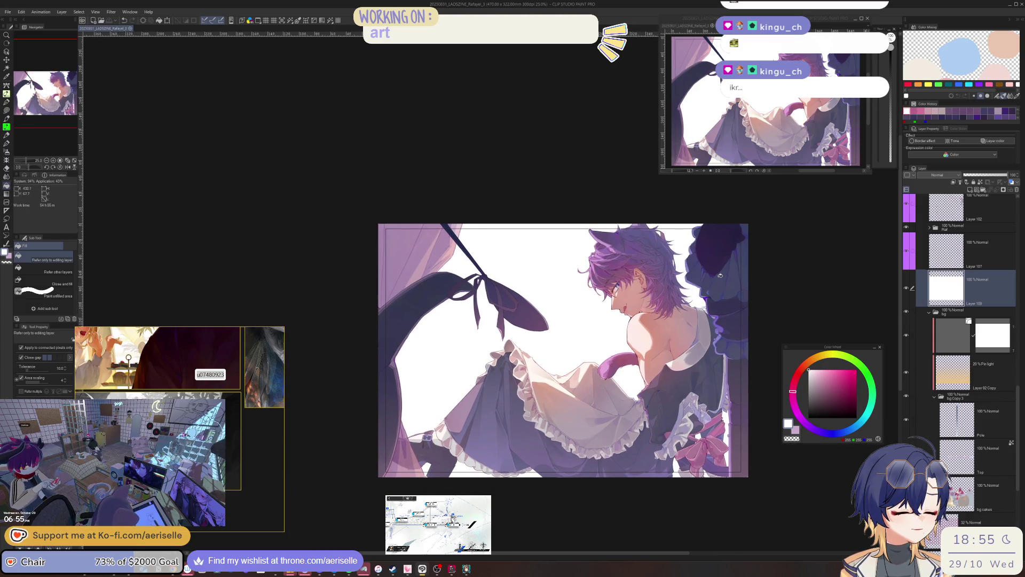
Step: After trying Add (Glow), set Layer 109 to Overlay blending at 29% opacity
click(942, 175)
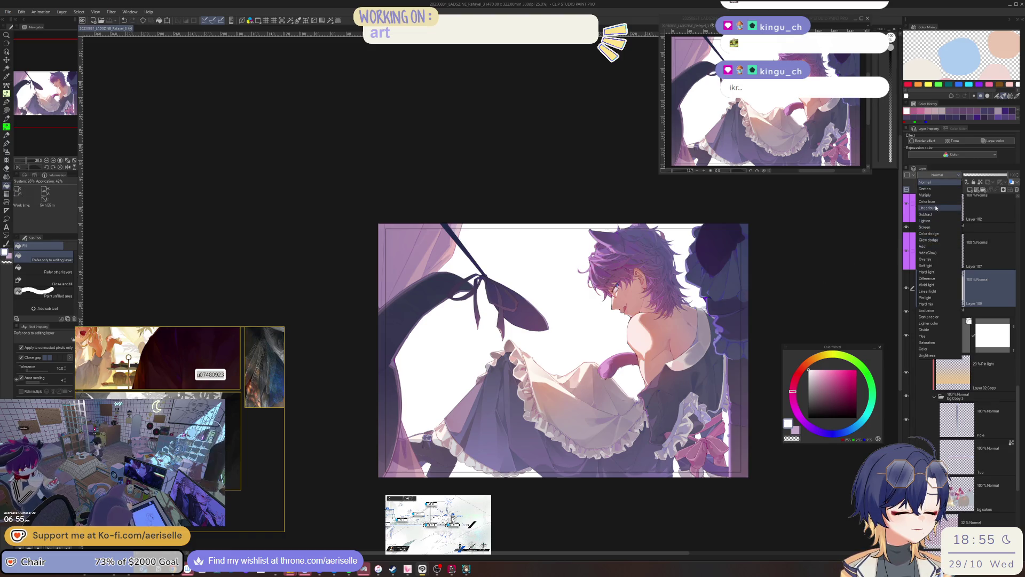
click(929, 259)
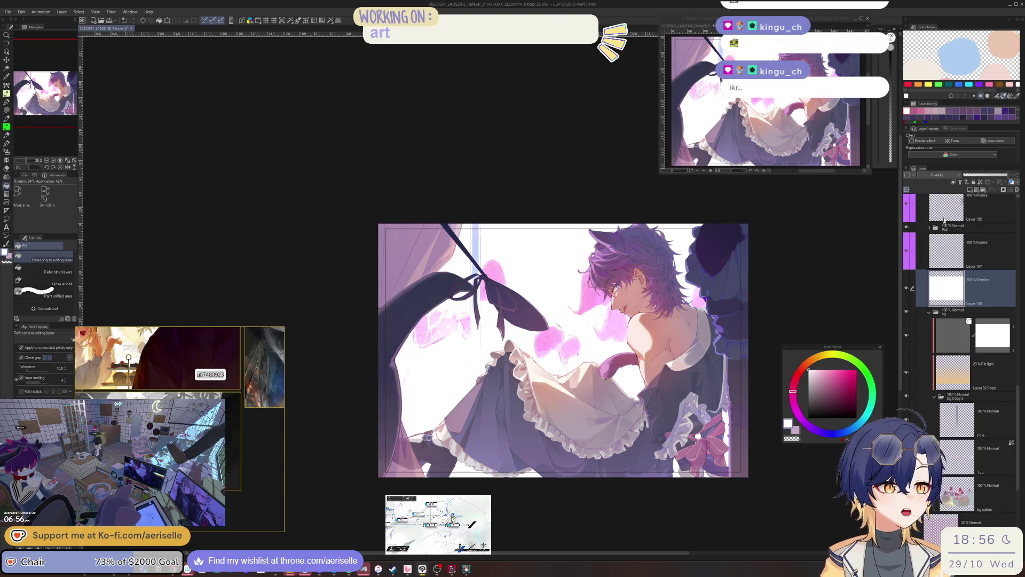
click(940, 175)
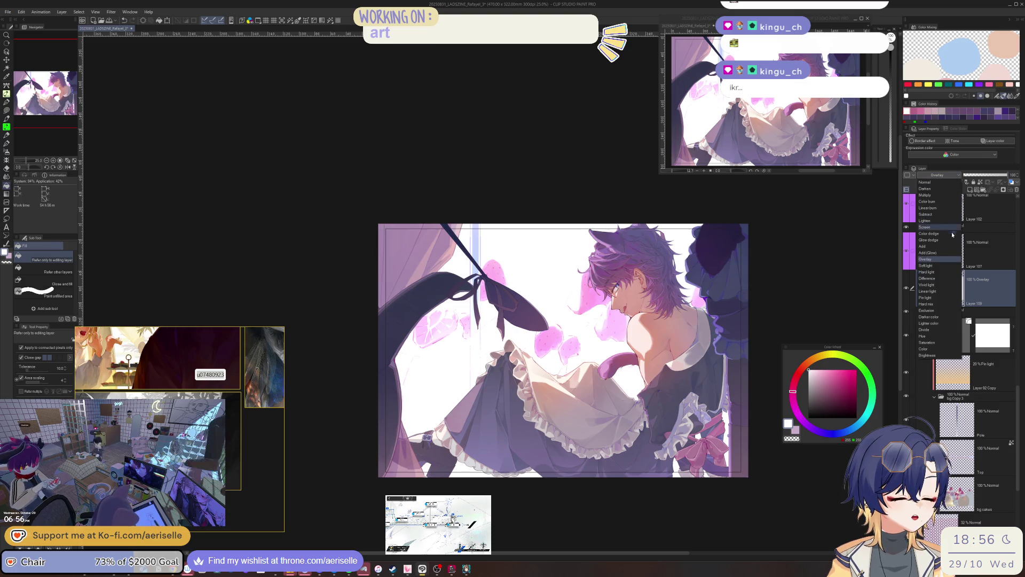
click(946, 255)
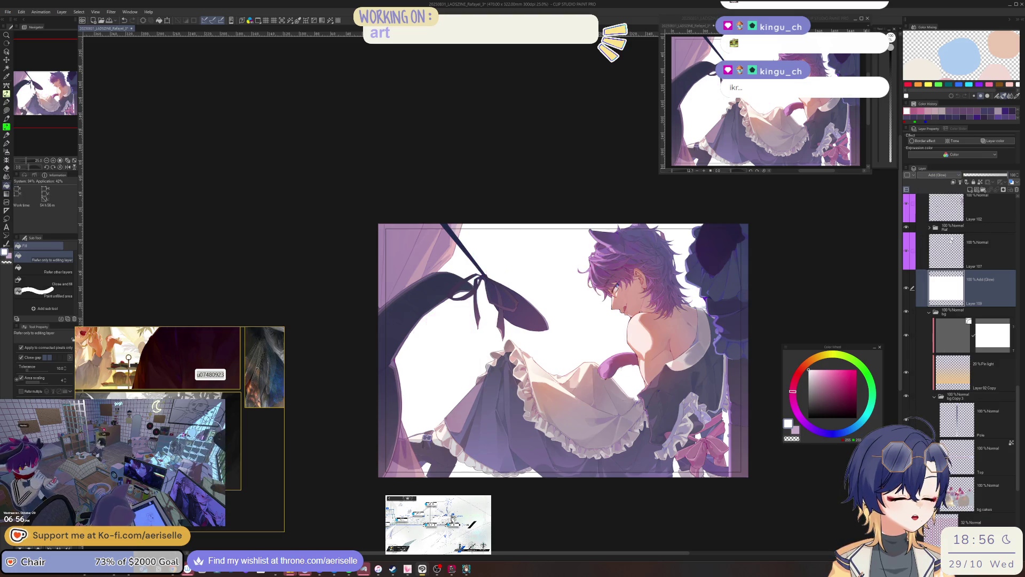
click(967, 175)
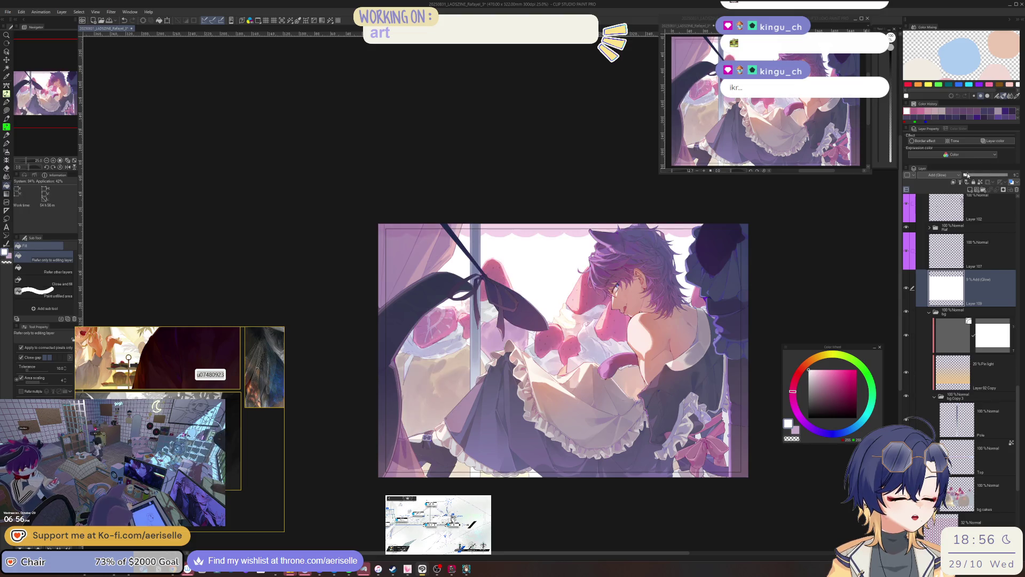
mouse_move(972, 176)
mouse_down()
mouse_move(985, 175)
mouse_move(967, 175)
mouse_up()
click(938, 174)
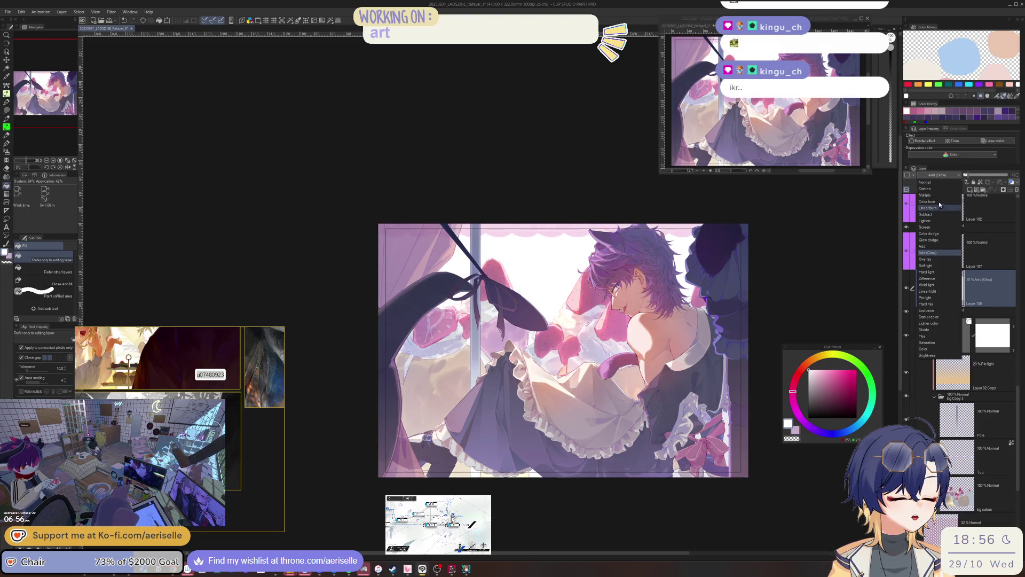
click(929, 259)
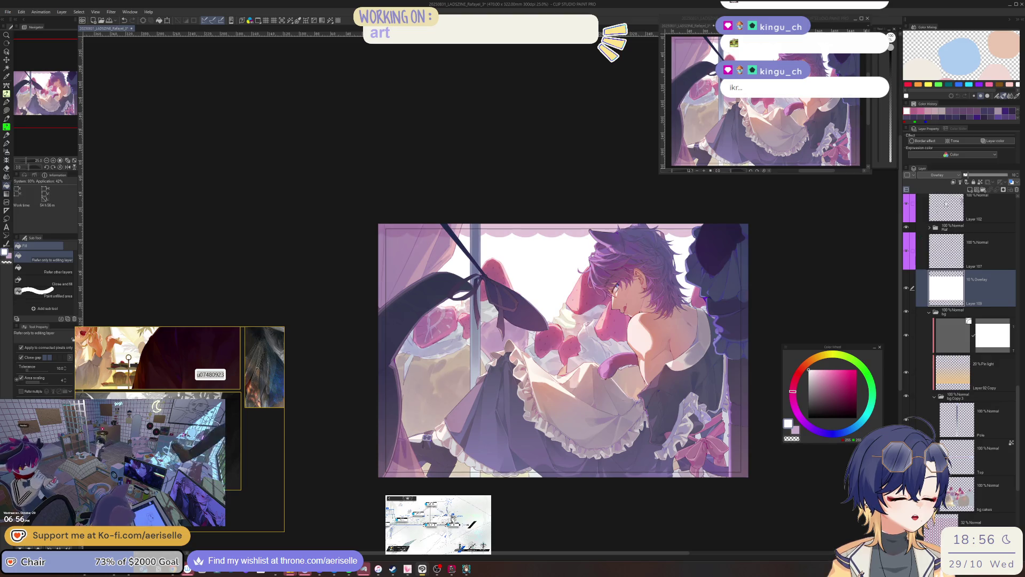
drag(977, 177, 980, 175)
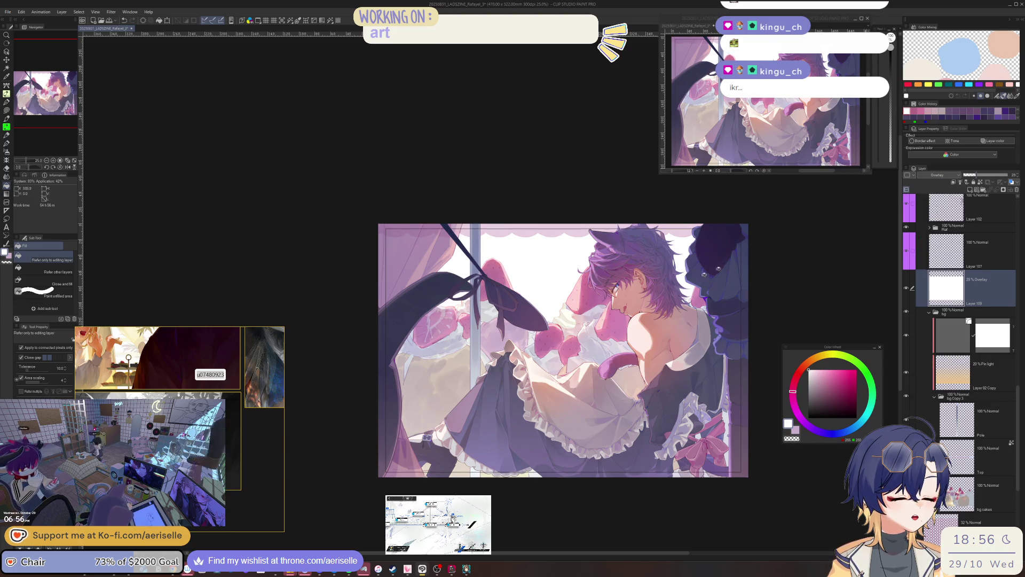
key(h)
drag(632, 453, 685, 353)
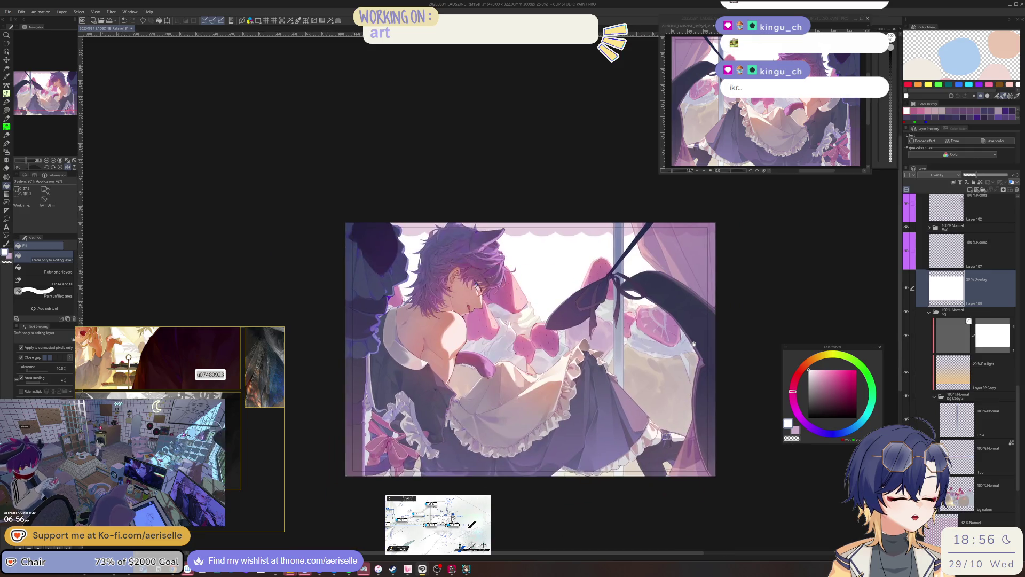
Step: Try a darker background tone curve and cancel it, then delete the white overlay Layer 109
double_click(941, 327)
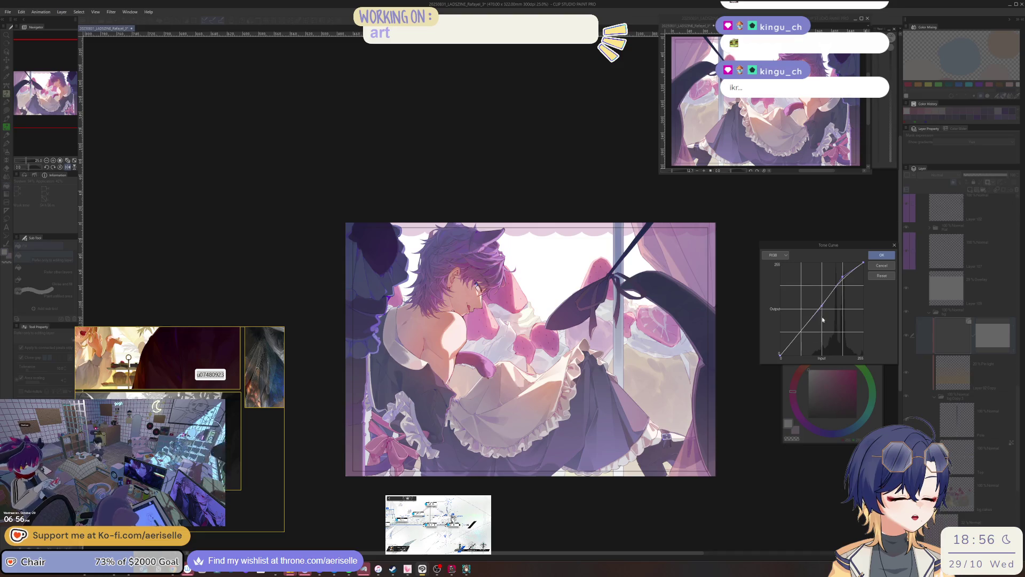
drag(822, 308, 823, 316)
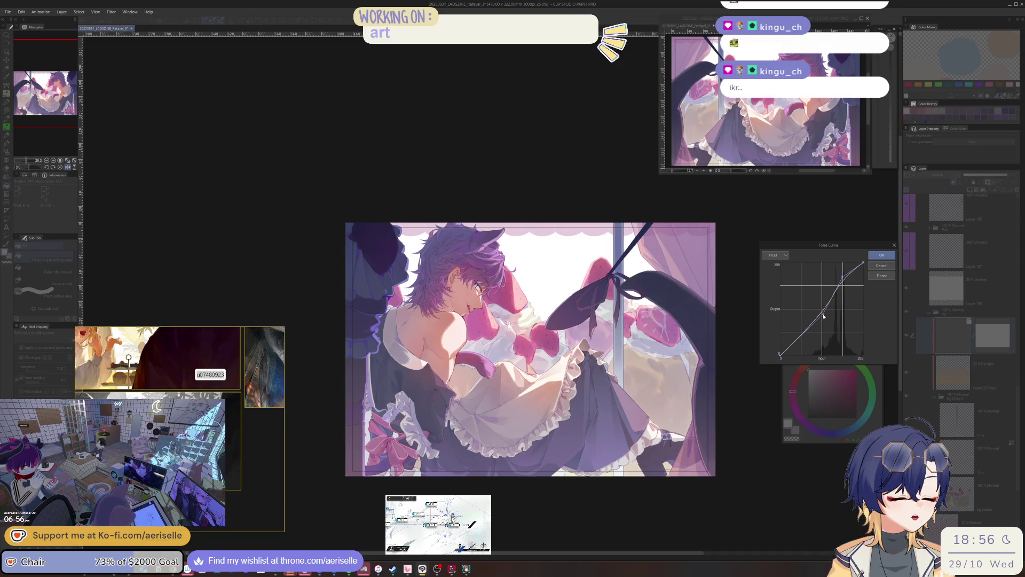
click(880, 267)
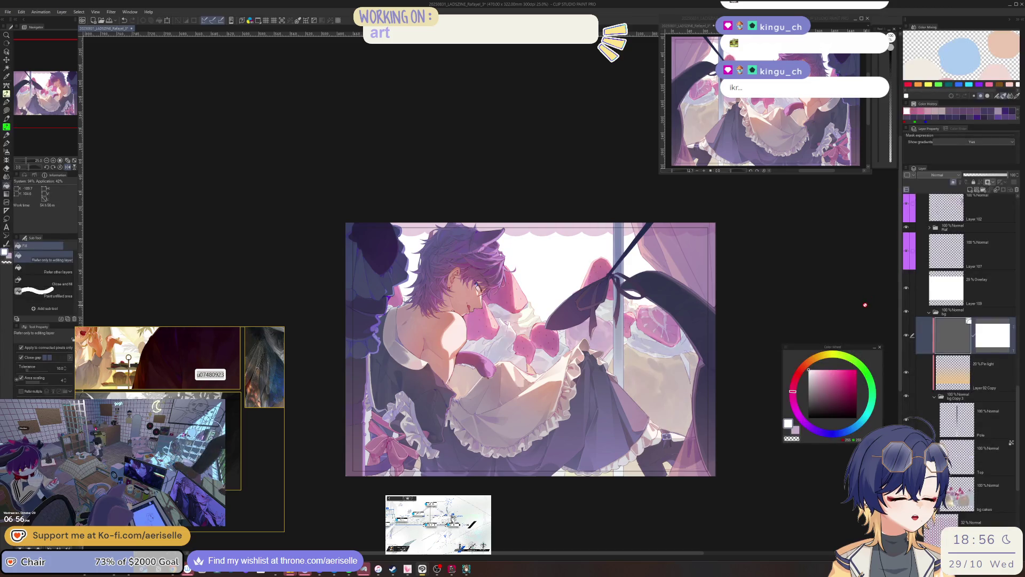
drag(948, 284, 1017, 189)
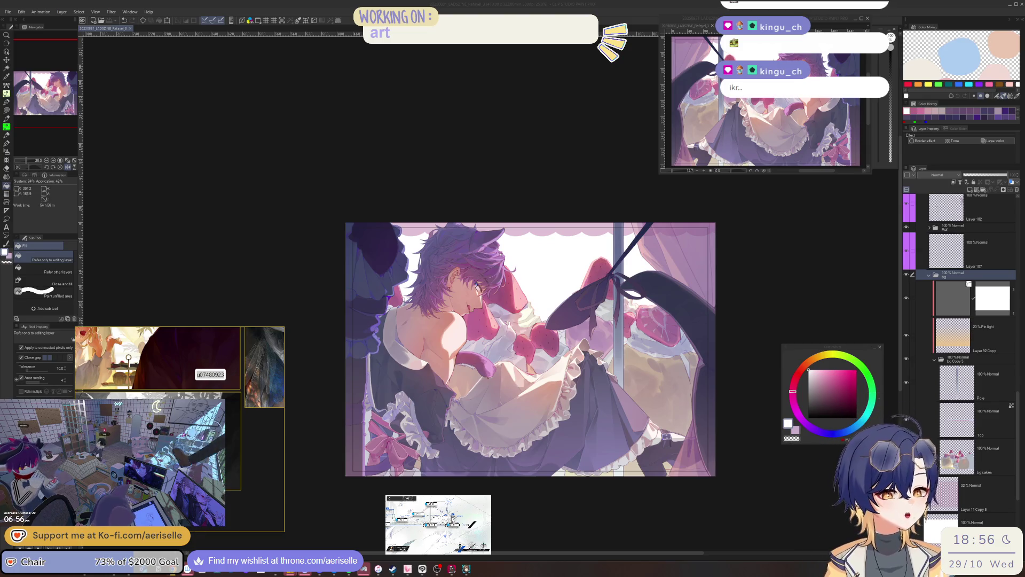
click(806, 348)
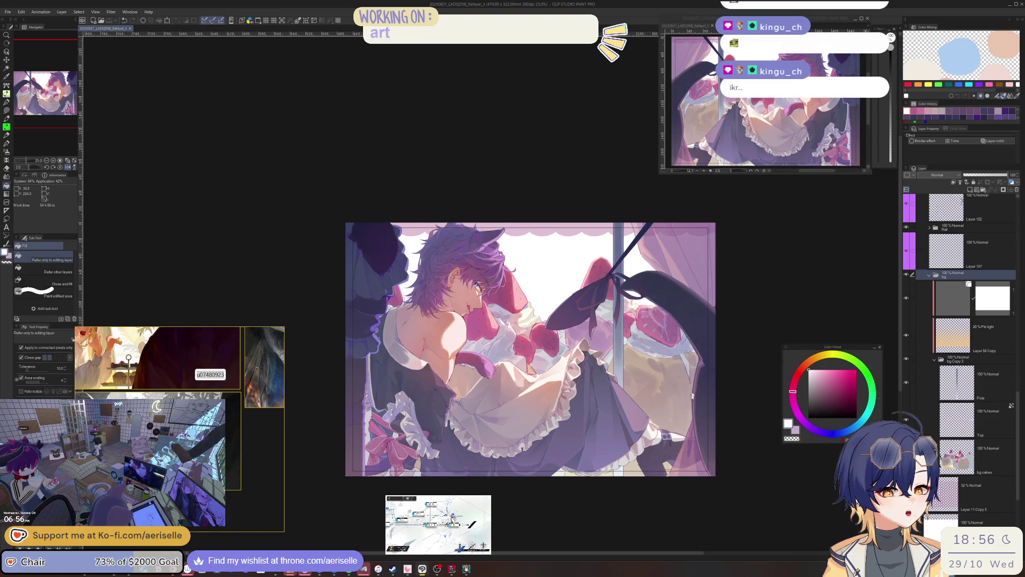
Step: On Layer 107, lasso-erase a small area beside the pole's left edge
scroll(693, 396, up, 2)
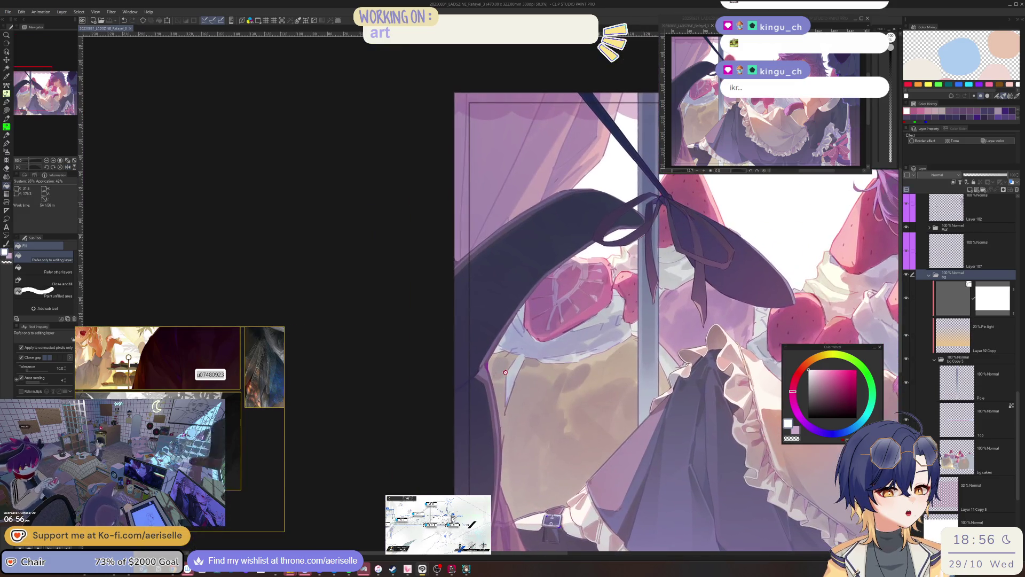
ctrl+shift+click(840, 268)
click(791, 437)
key(u)
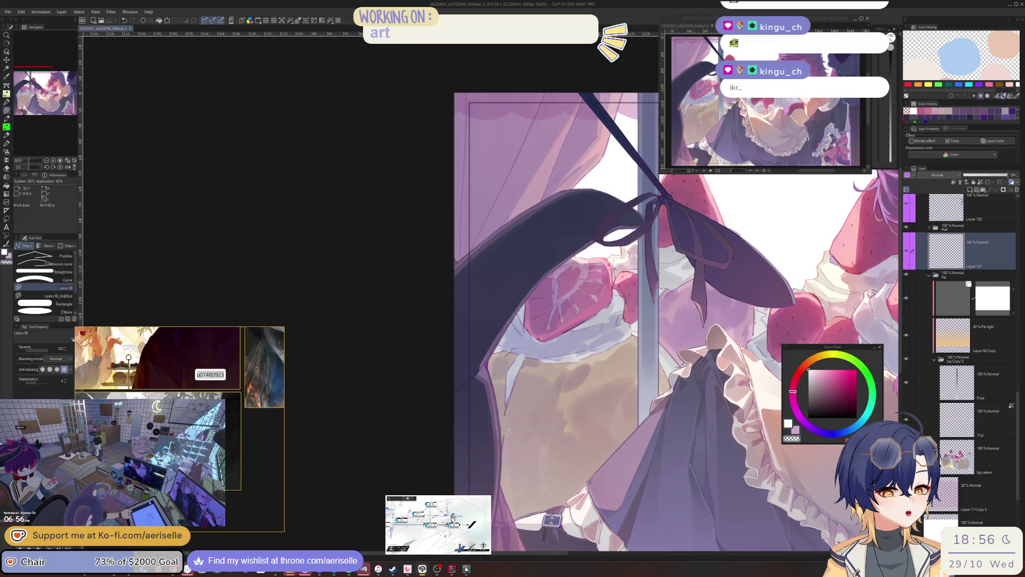
mouse_move(515, 440)
mouse_down()
mouse_move(514, 430)
mouse_move(493, 436)
mouse_up()
Step: Eyedrop a greyish pink and lasso-fill a shape along the curtain edge
key(i)
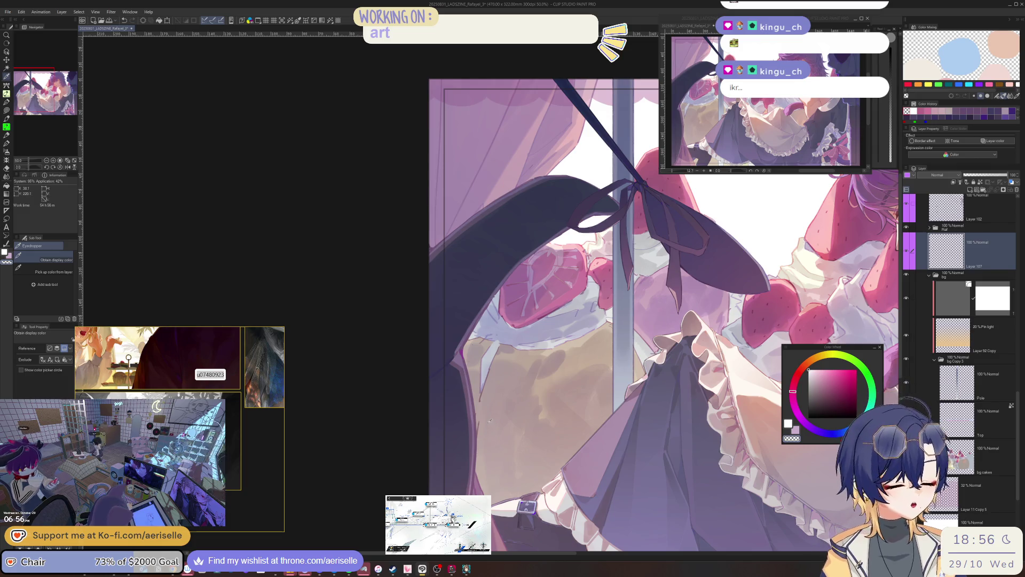
key(u)
alt+click(490, 406)
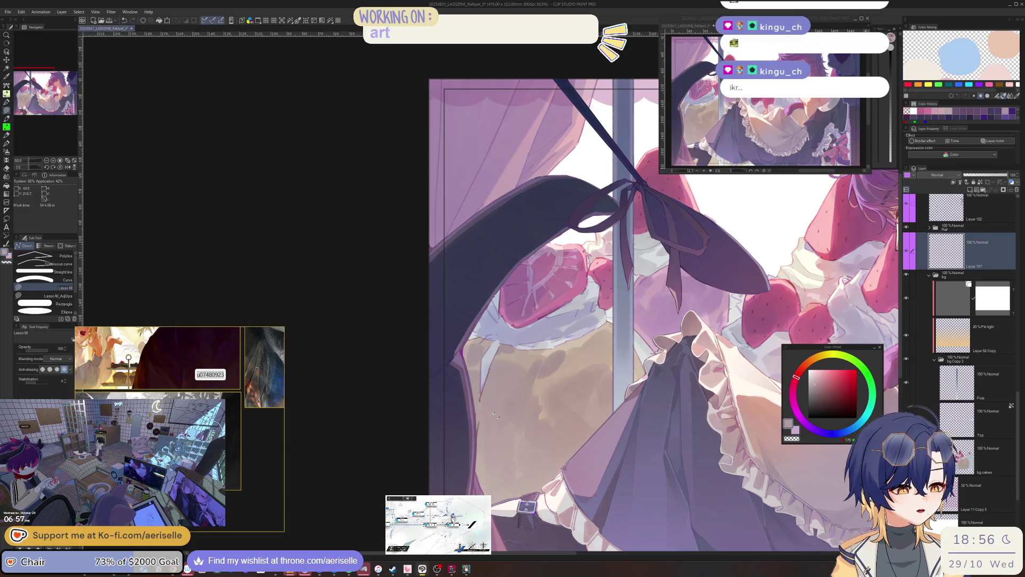
drag(483, 413, 526, 394)
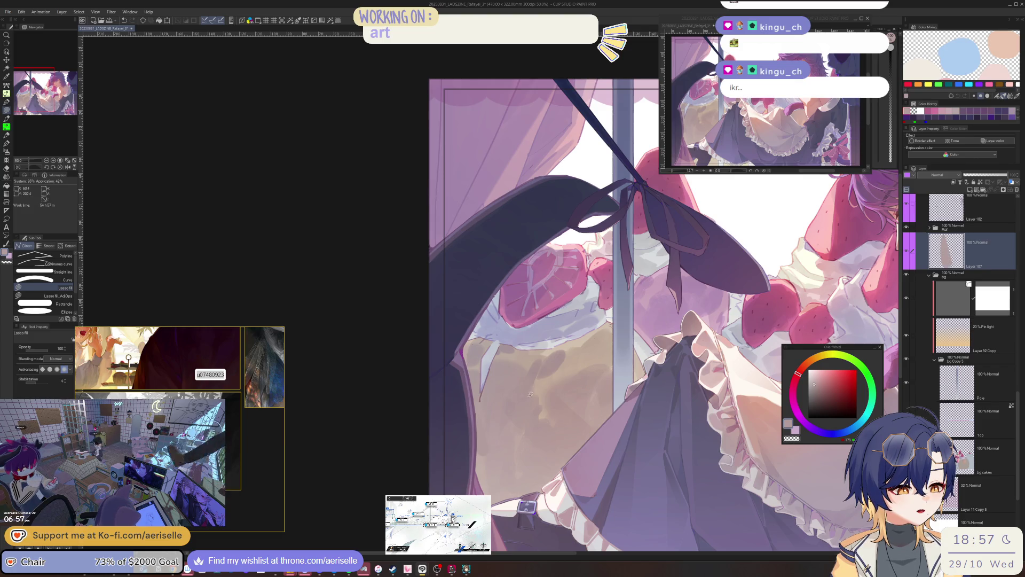
Step: Zoom and rotate the view on the strawberry area, sampling several pale blue colours
scroll(479, 338, up, 3)
alt+click(514, 353)
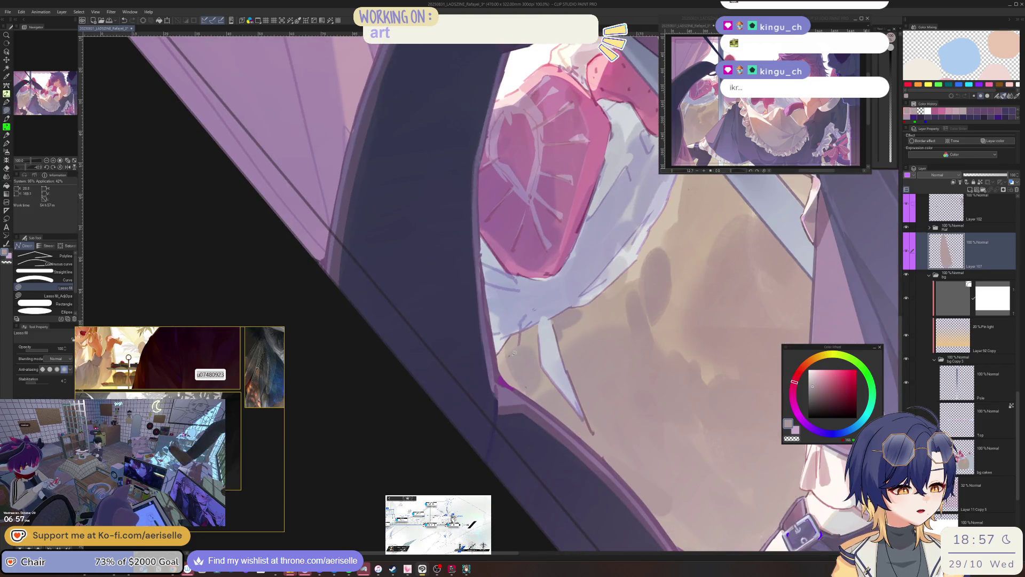
drag(516, 356, 426, 346)
alt+click(426, 346)
alt+click(401, 323)
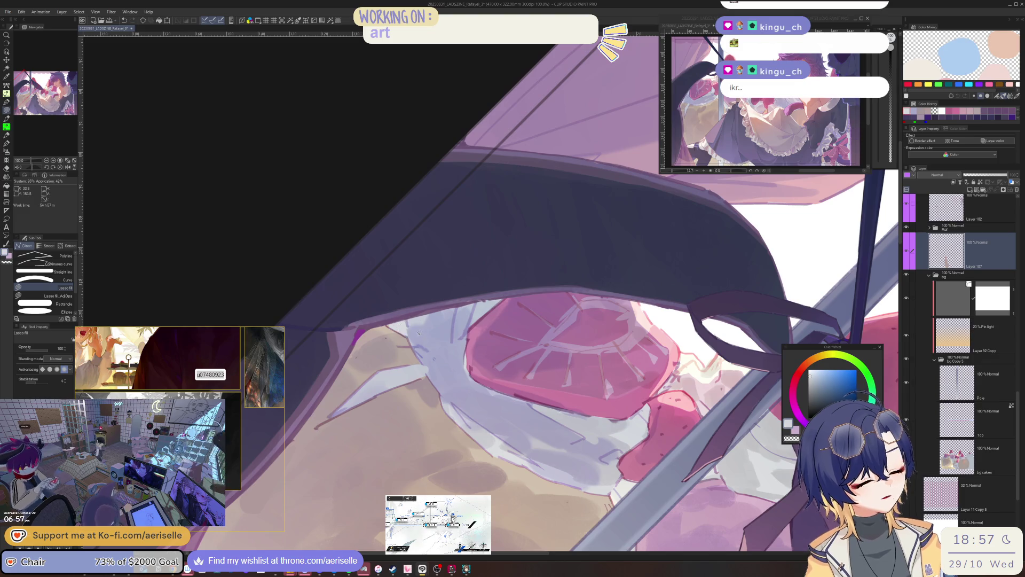
alt+click(419, 339)
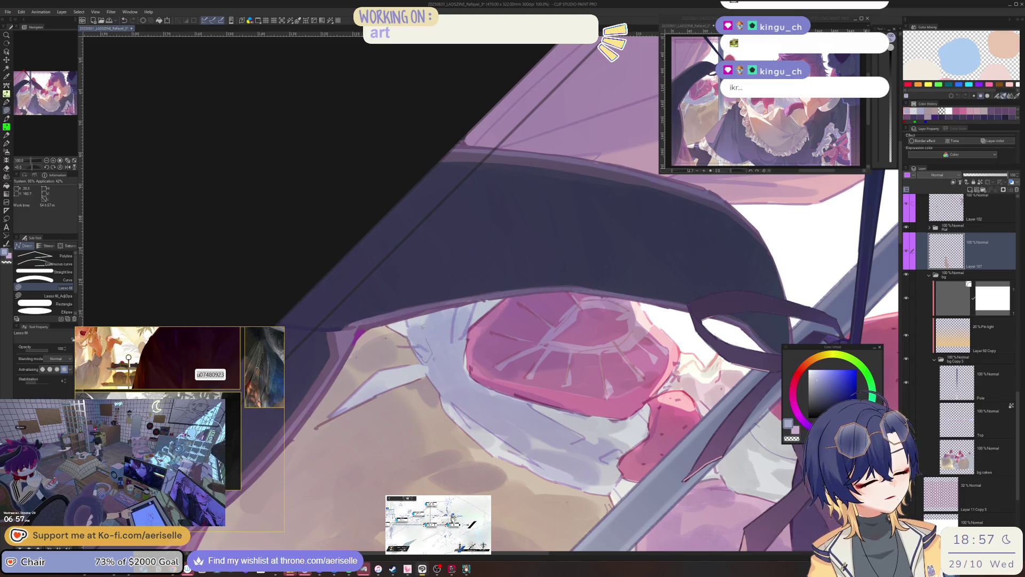
mouse_move(423, 325)
mouse_down()
mouse_move(562, 353)
mouse_move(580, 317)
mouse_move(537, 398)
mouse_move(579, 376)
mouse_up()
Step: Switch to the MONOBRUSH pen, eyedrop a lighter lavender, and enlarge the brush slightly
key(p)
key(b)
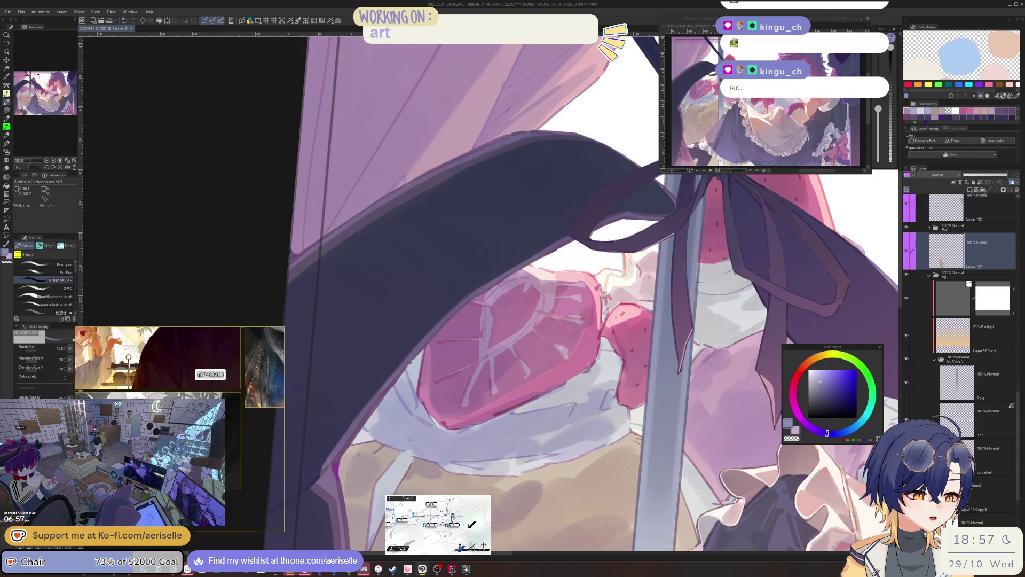
alt+click(590, 367)
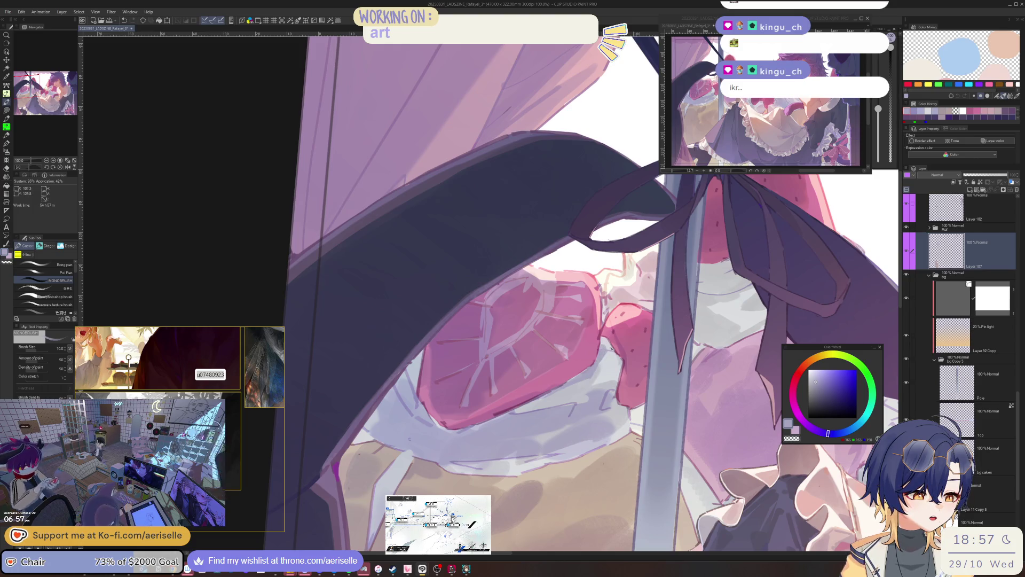
key(bracketright)
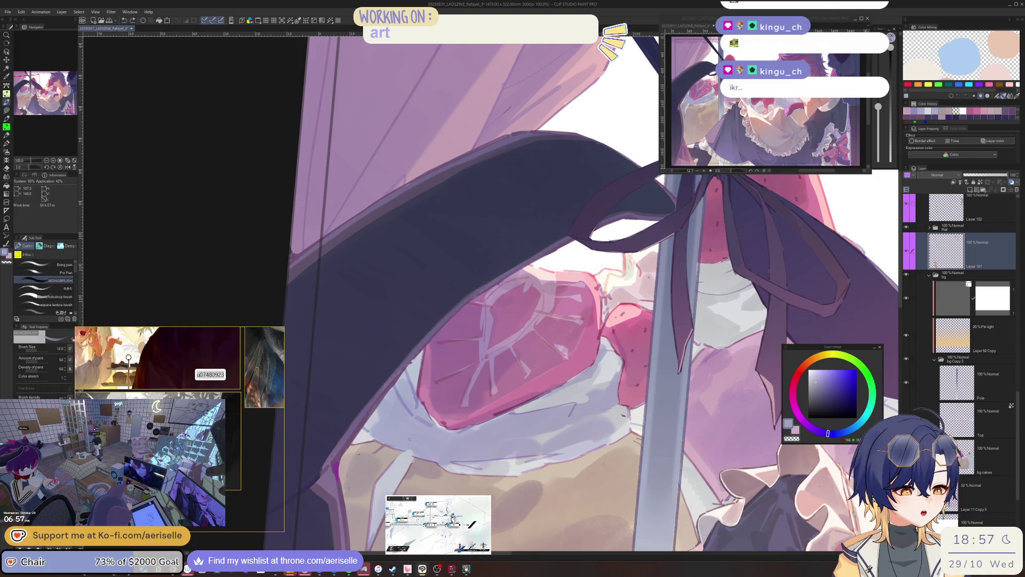
scroll(575, 377, down, 4)
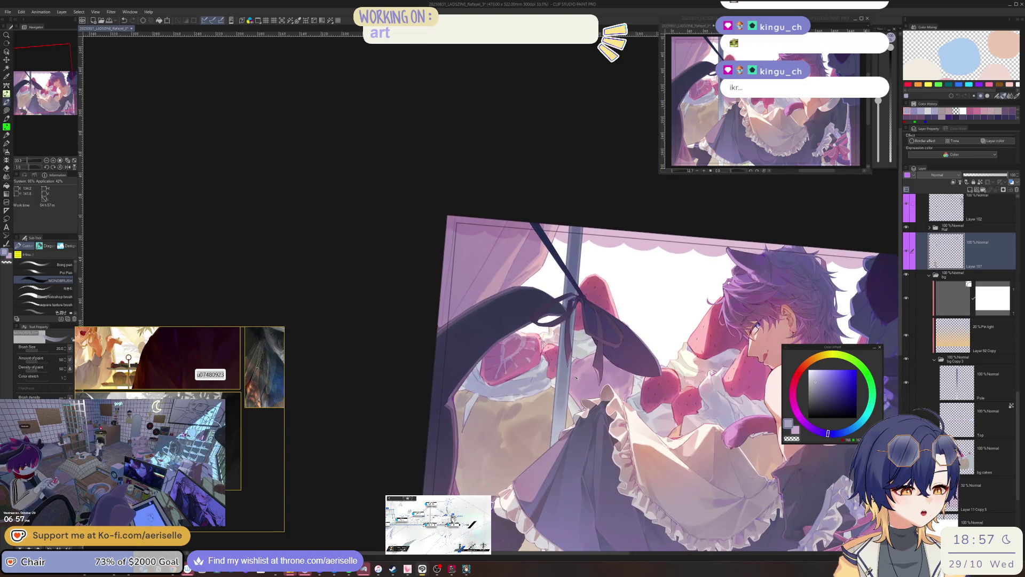
scroll(694, 398, up, 4)
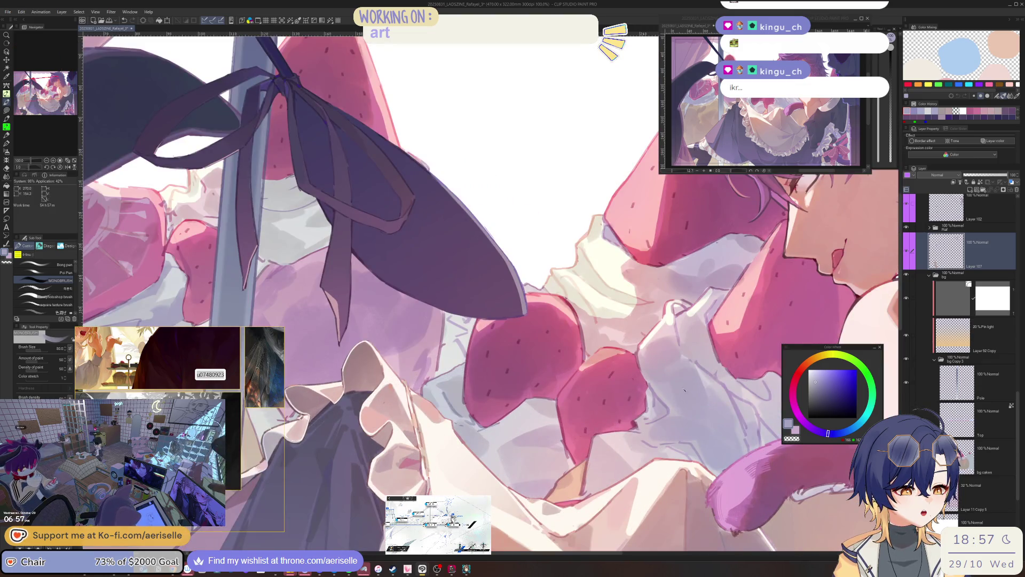
alt+click(691, 397)
click(830, 432)
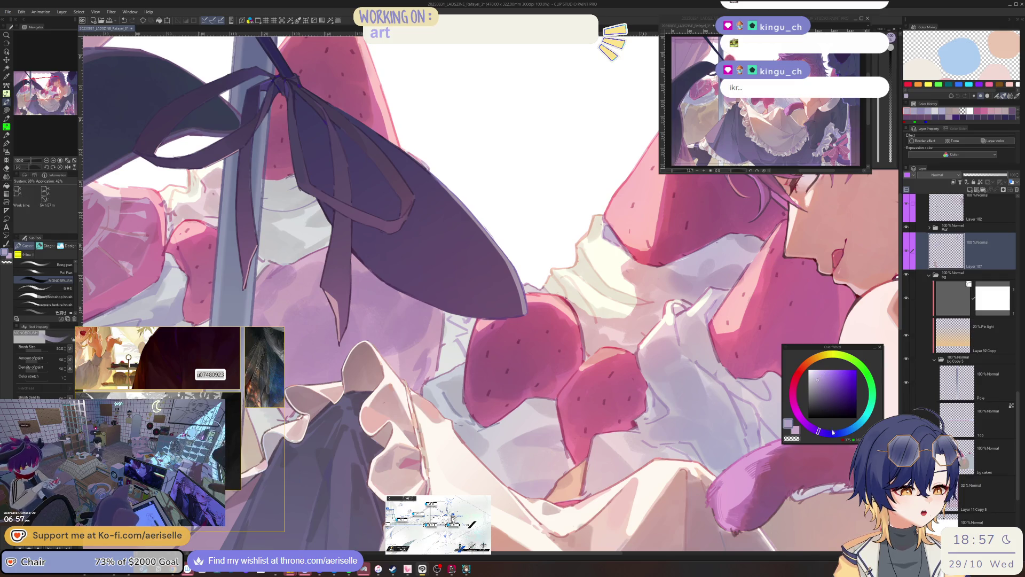
key(h)
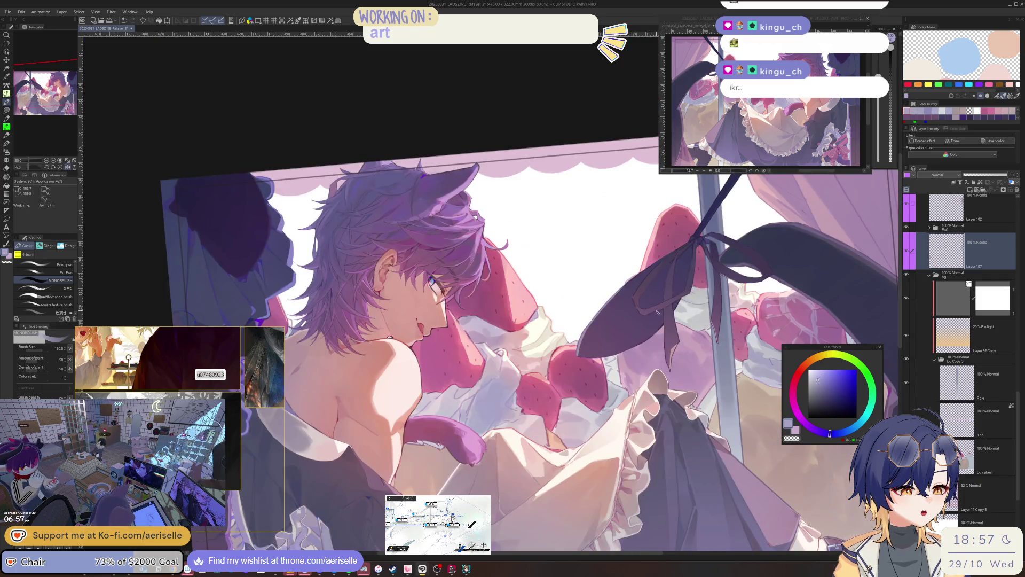
key(minus)
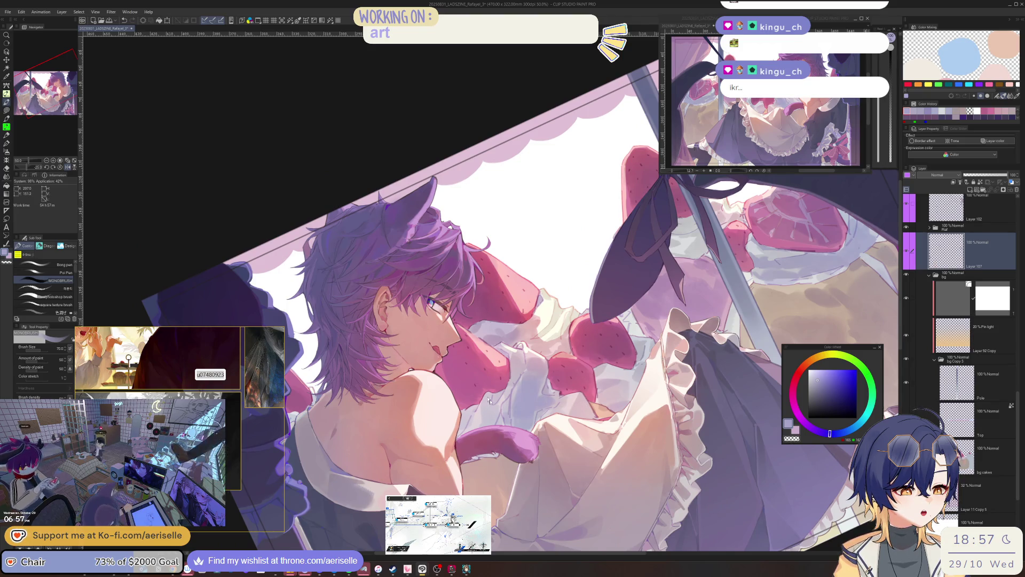
scroll(489, 401, up, 1)
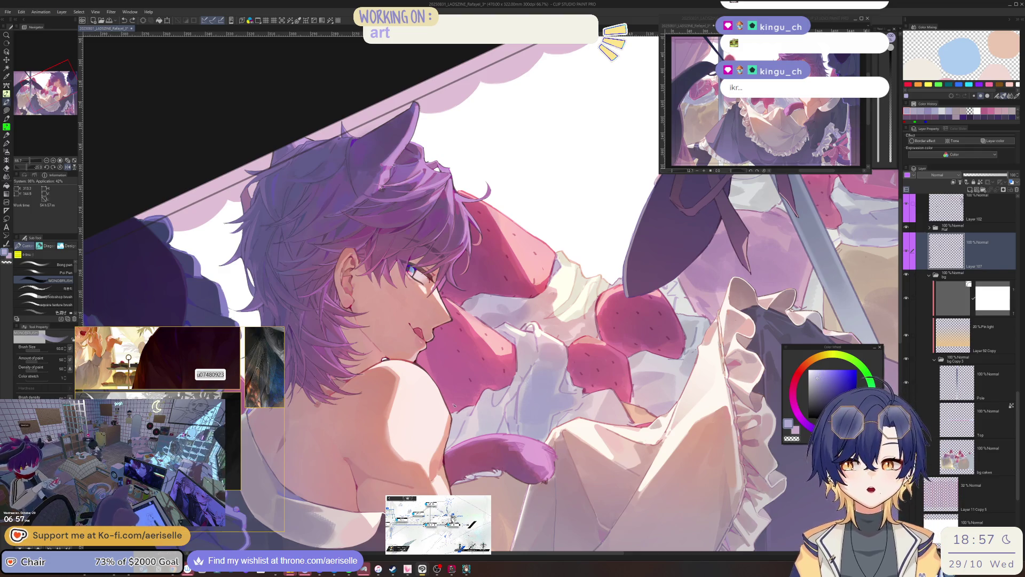
key(bracketleft)
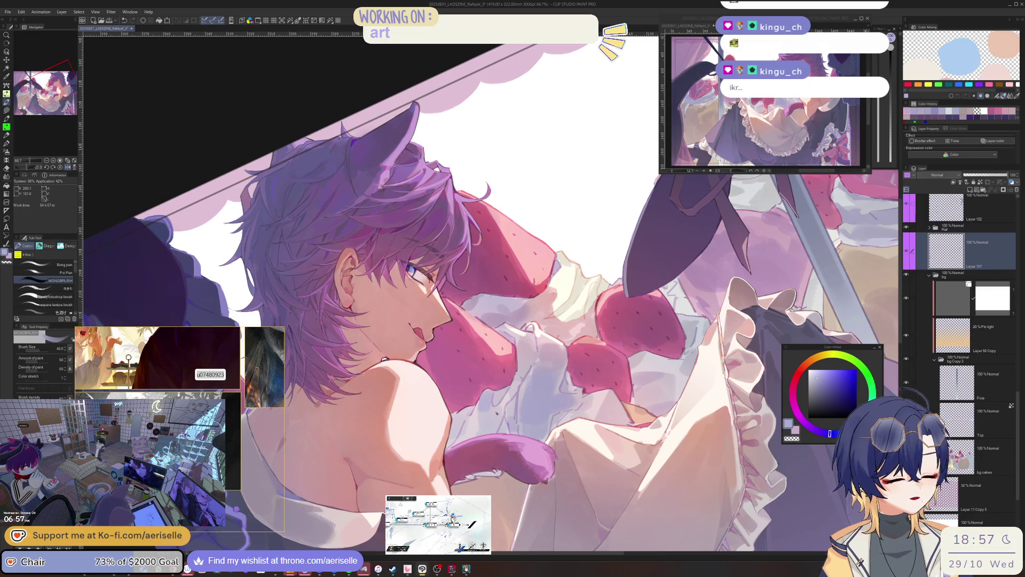
key(bracketleft)
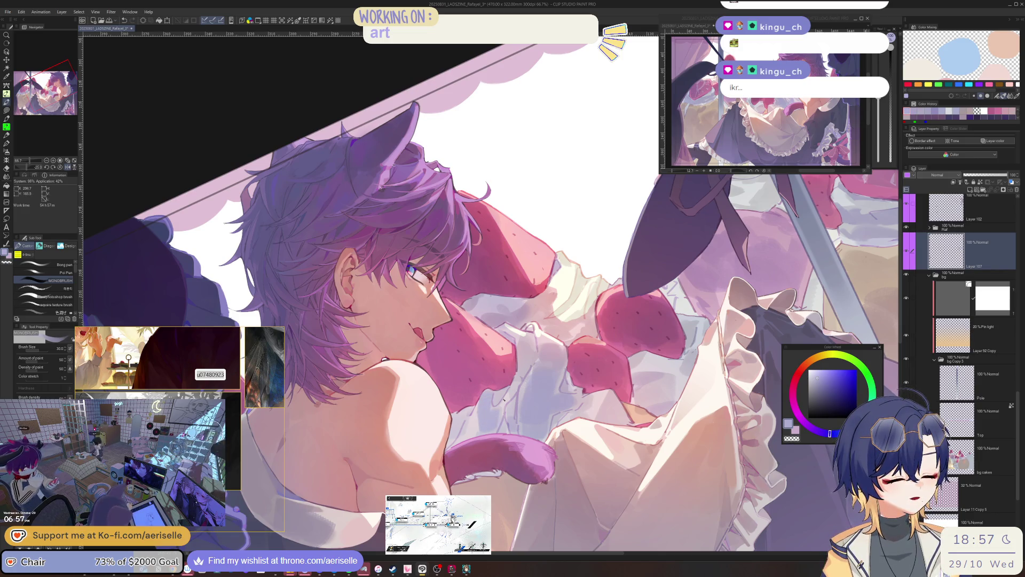
key(ctrl+minus)
key(ctrl+minus)
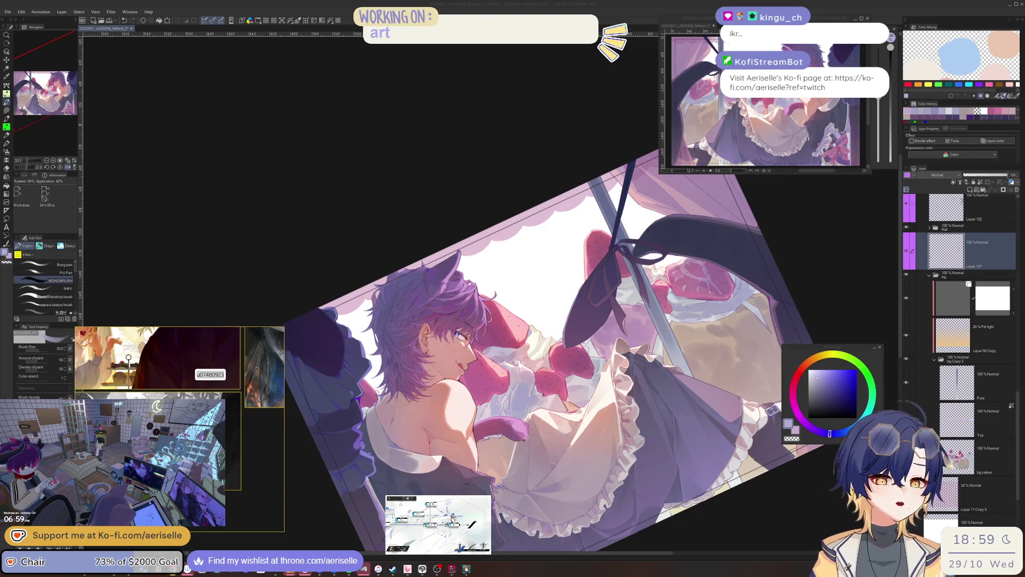
Step: Mirror the view to check, pick a mauve-pink from the artwork, and adjust brush size
key(h)
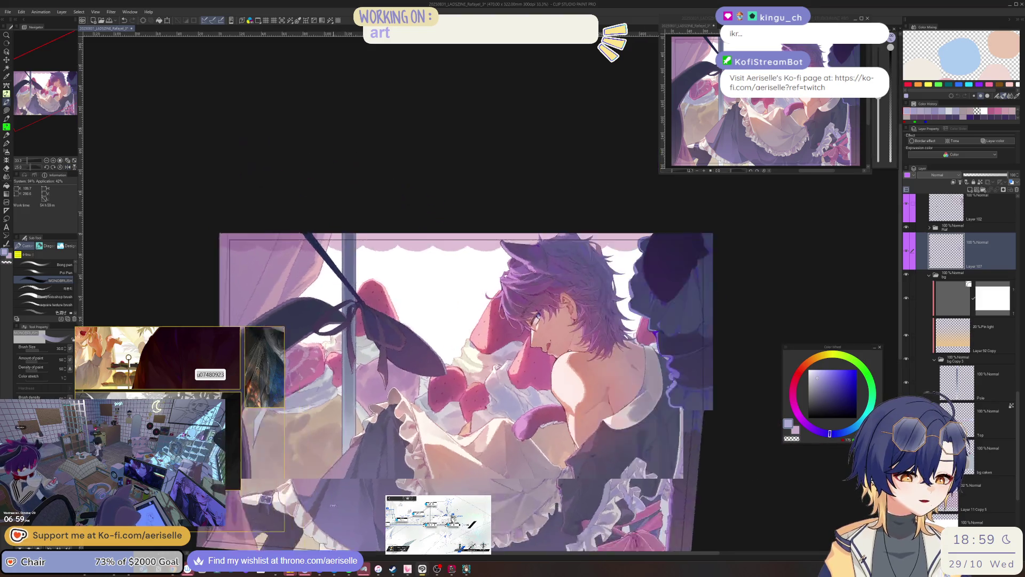
scroll(489, 292, up, 5)
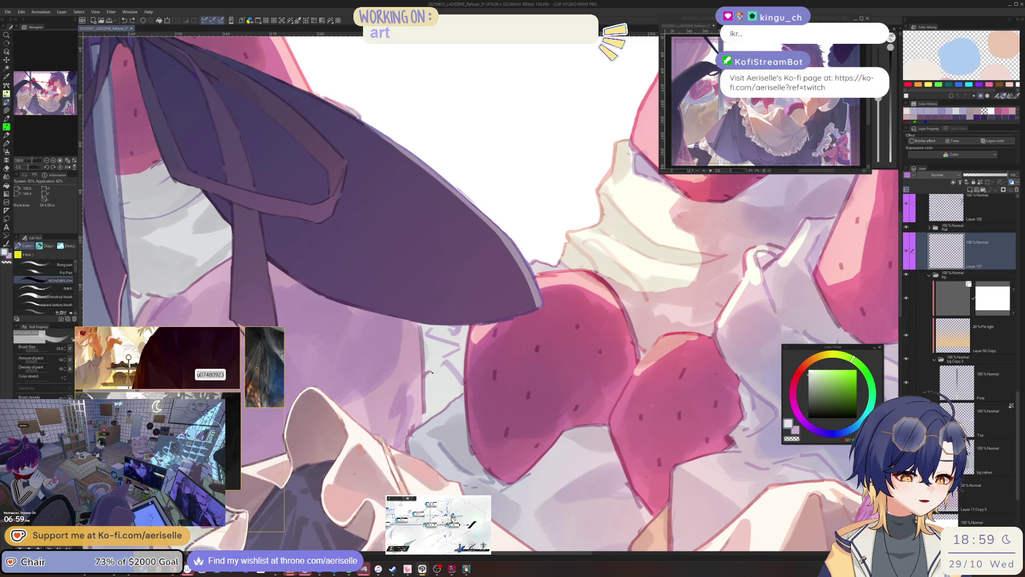
key(bracketleft)
key(bracketleft)
key(bracketleft)
scroll(434, 373, down, 3)
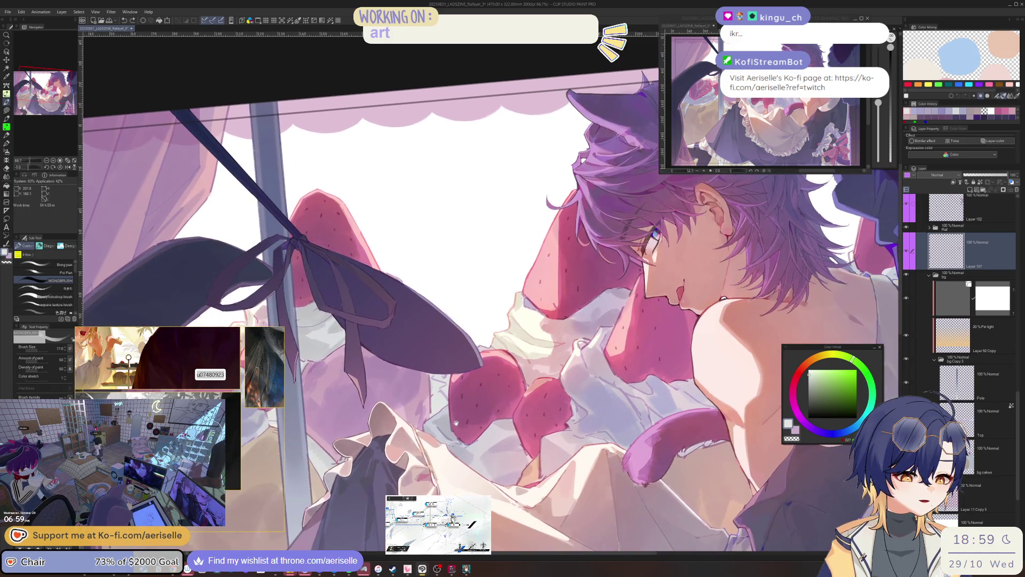
scroll(429, 412, up, 2)
alt+click(430, 380)
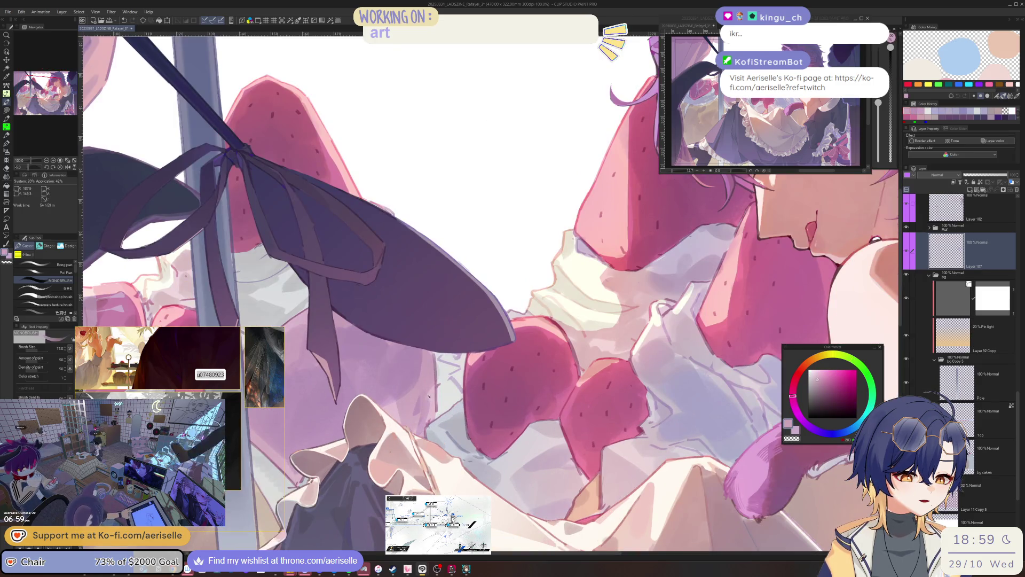
key(bracketright)
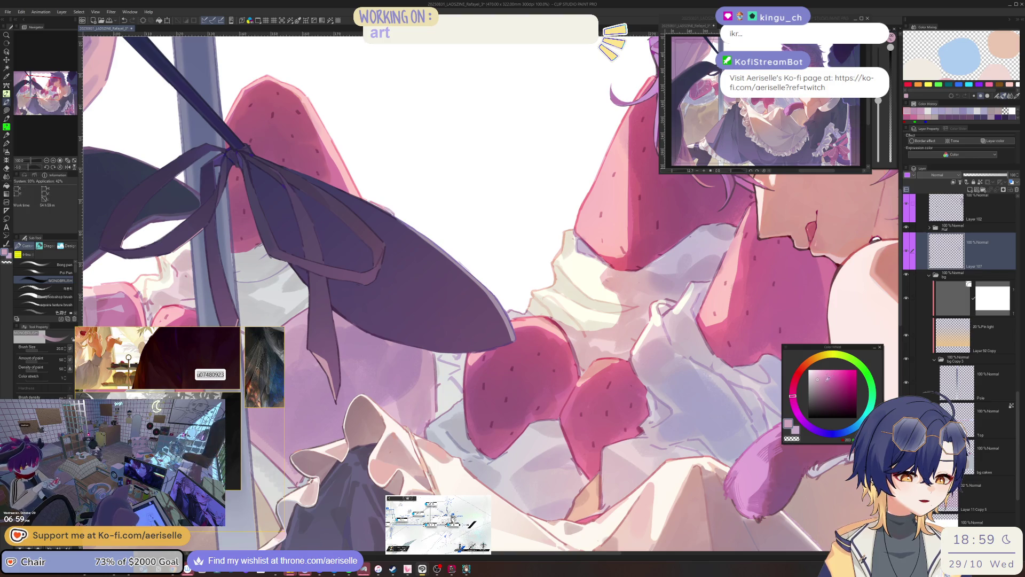
key(bracketright)
key(bracketright)
key(bracketright)
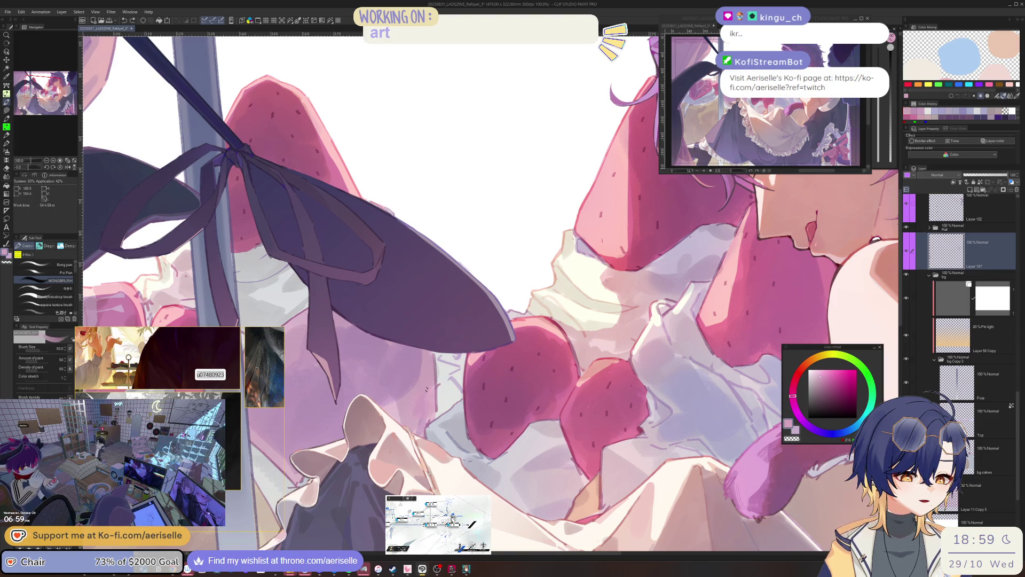
key(h)
key(bracketleft)
key(bracketleft)
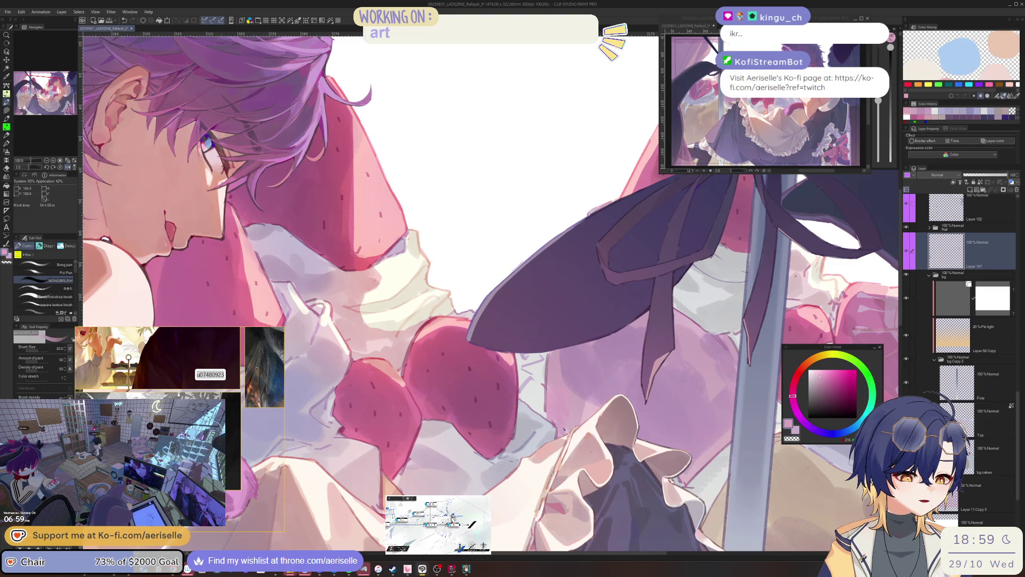
key(h)
scroll(586, 411, down, 4)
scroll(587, 395, up, 4)
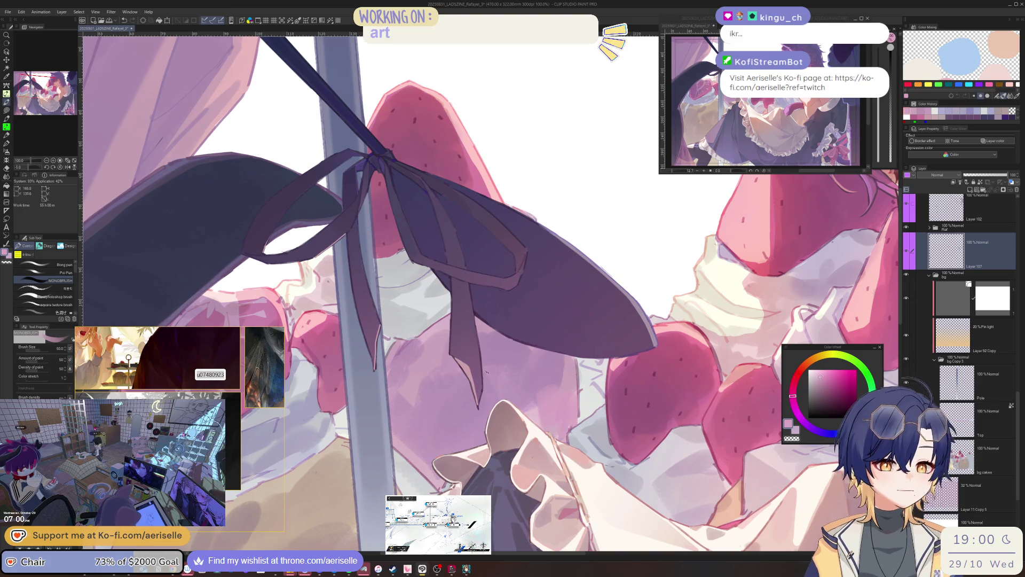
Step: Pick a new colour, paint a touch-up stroke on the ribbon bow, then shrink the brush
alt+click(425, 423)
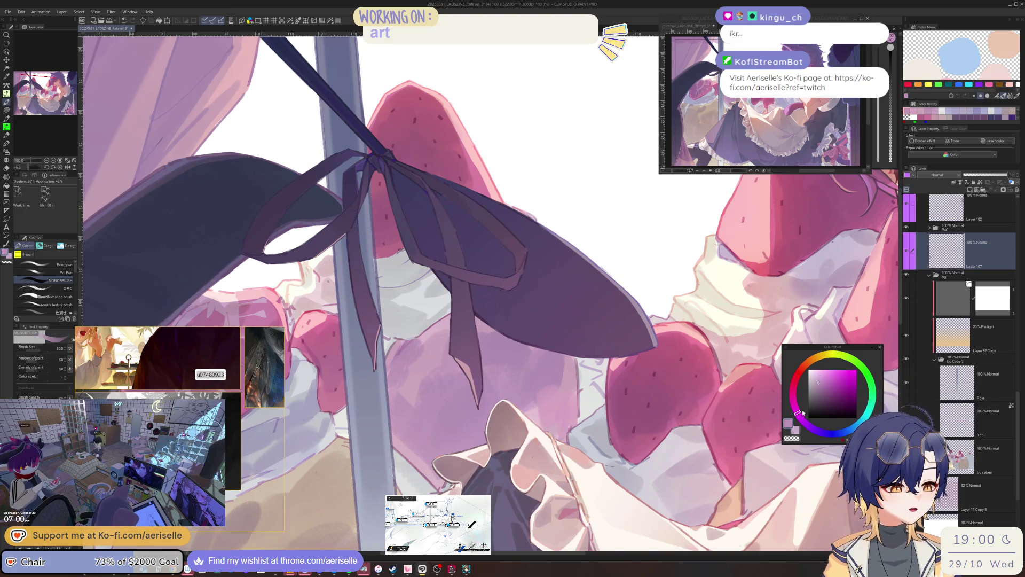
key(bracketright)
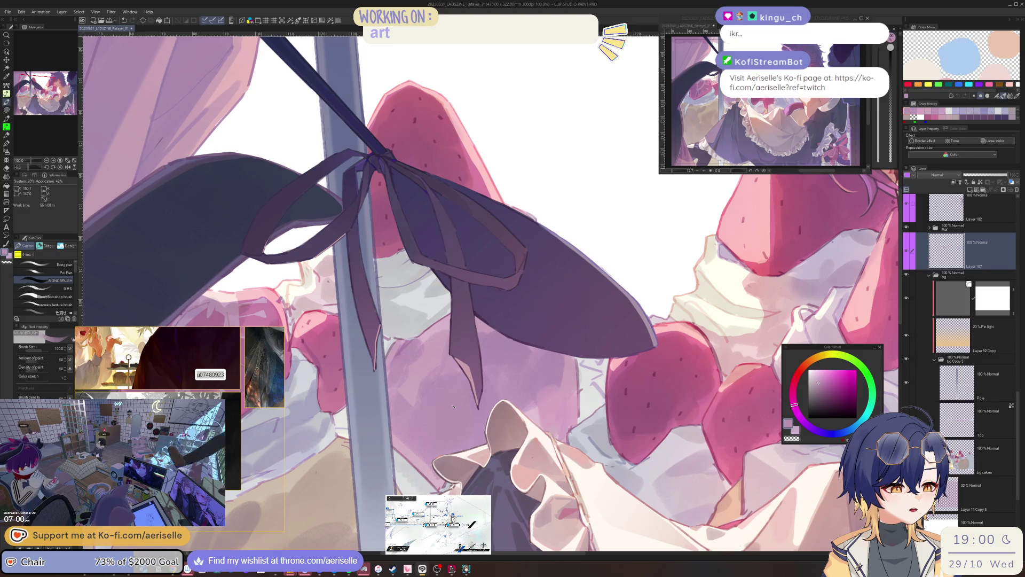
key(bracketright)
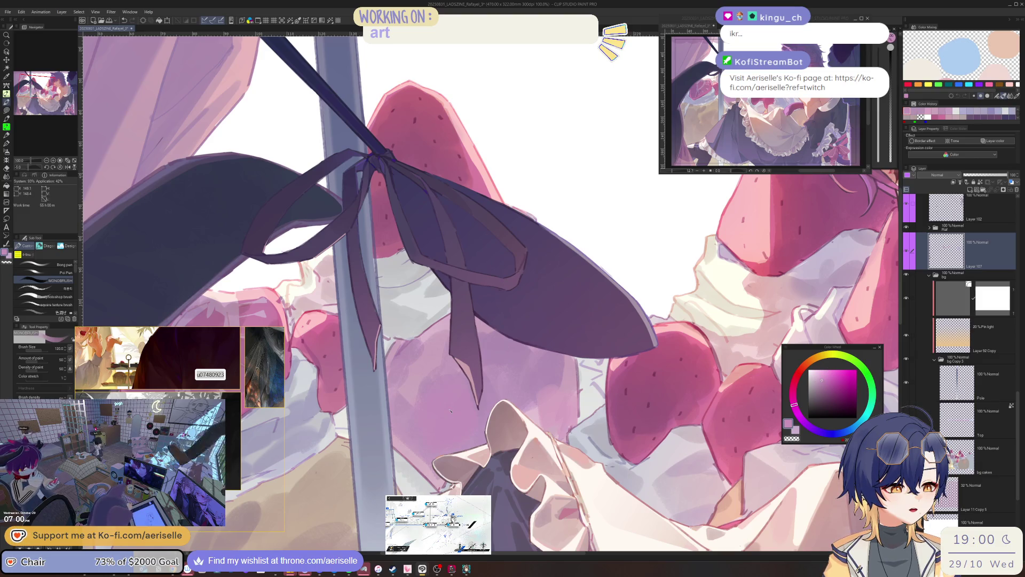
key(ctrl+minus)
key(ctrl+minus)
key(ctrl+minus)
scroll(452, 403, up, 3)
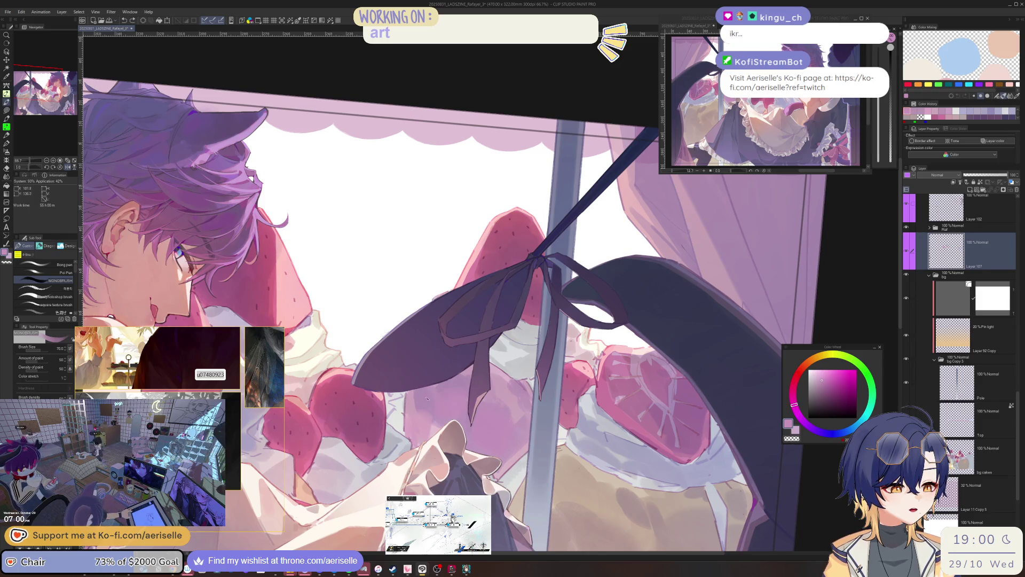
mouse_move(436, 375)
mouse_down()
mouse_move(426, 398)
mouse_move(480, 373)
mouse_move(469, 416)
mouse_move(529, 407)
mouse_up()
key(ctrl+minus)
key(ctrl+minus)
scroll(469, 417, up, 4)
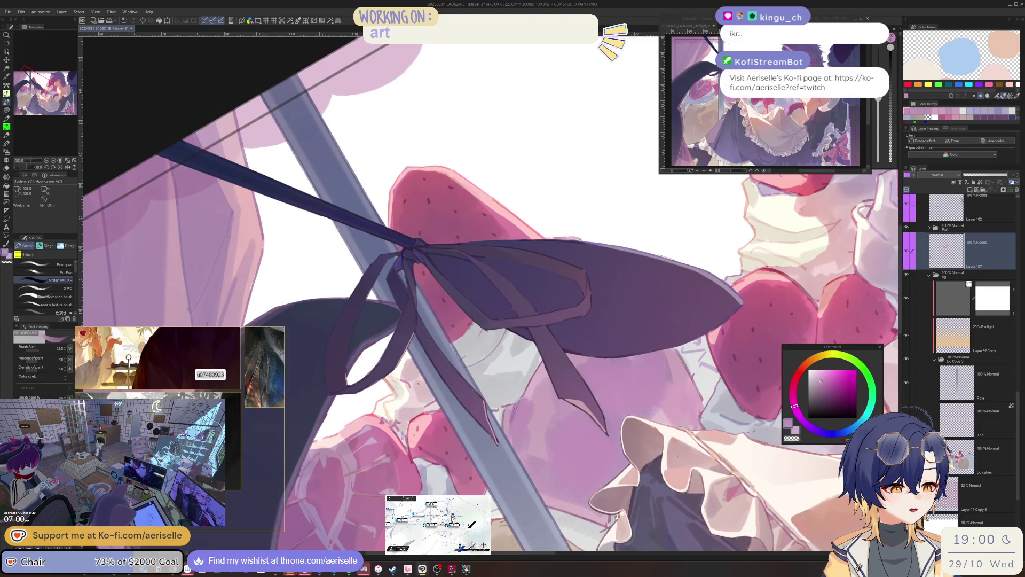
key(bracketleft)
key(bracketleft)
key(bracketleft)
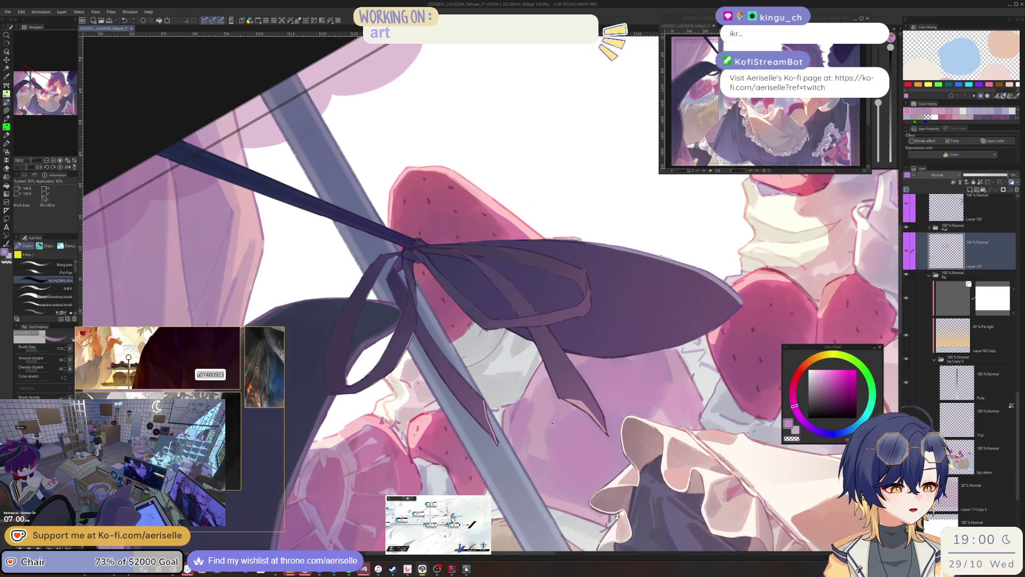
scroll(558, 411, down, 2)
drag(558, 411, 570, 434)
scroll(411, 401, up, 2)
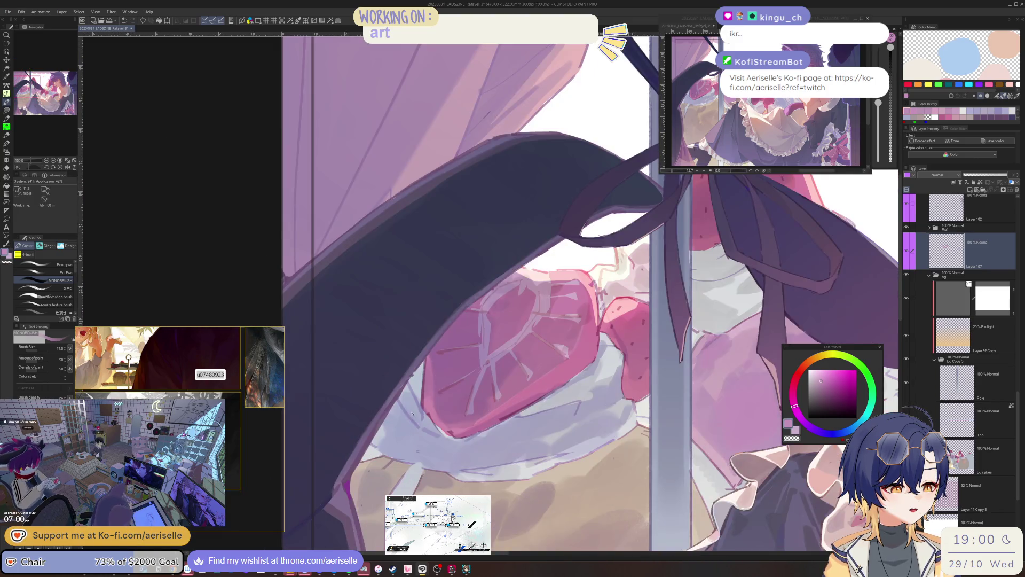
Step: Pick a slightly different colour, resize the brush, and mirror the canvas to check before flipping back
click(823, 378)
key(bracketright)
key(bracketright)
key(bracketright)
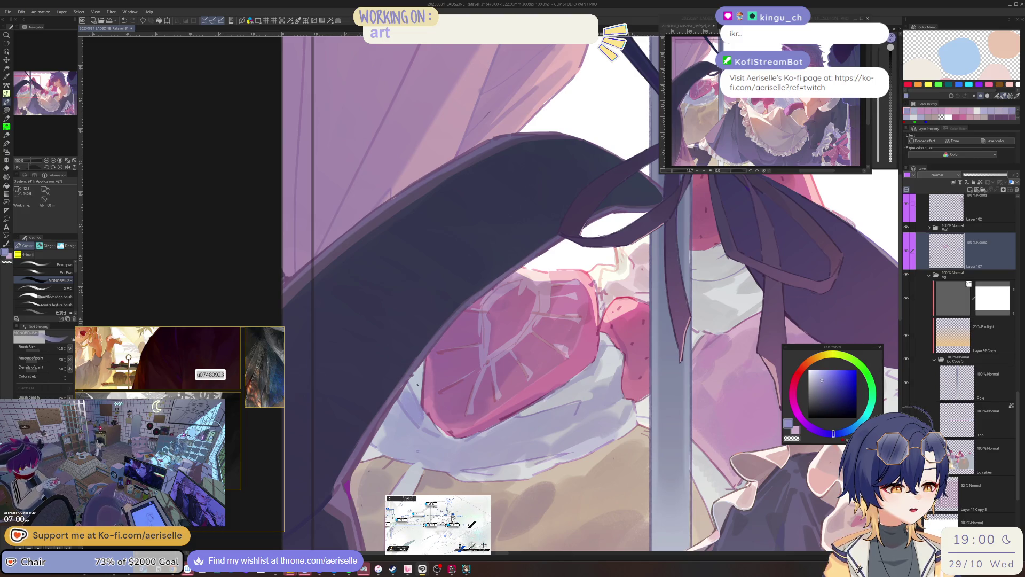
key(h)
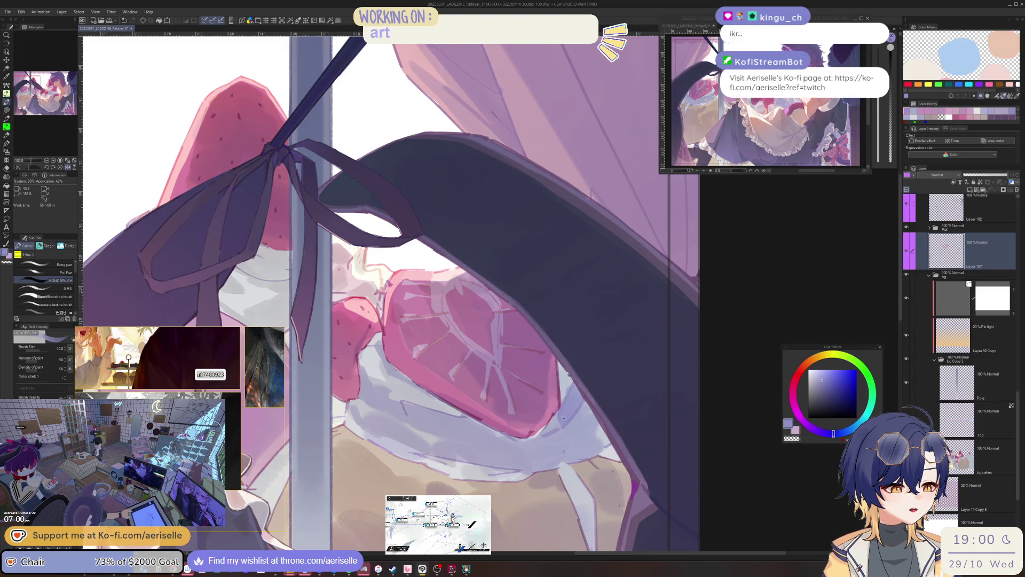
key(bracketleft)
key(bracketleft)
key(bracketleft)
key(h)
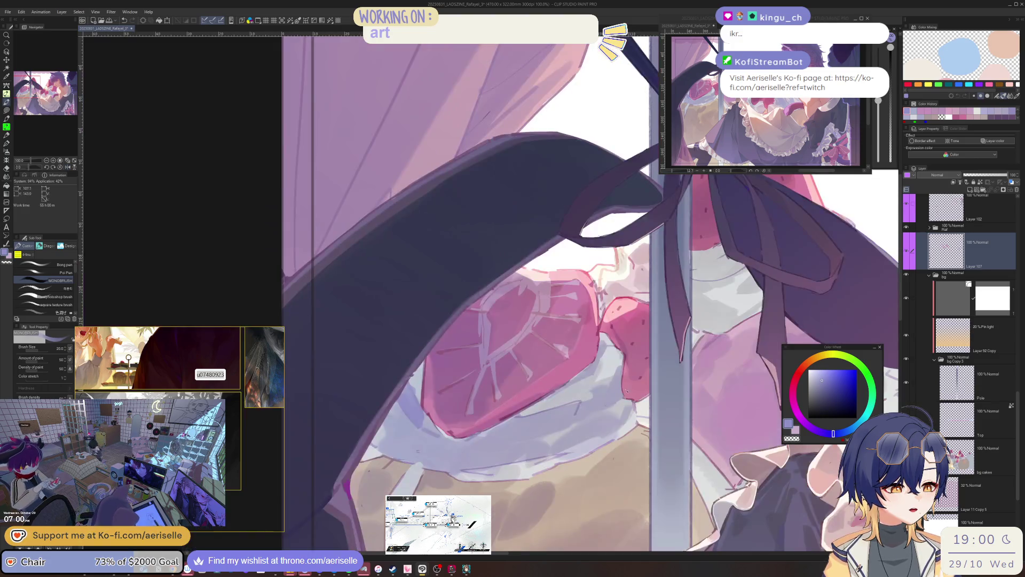
key(bracketright)
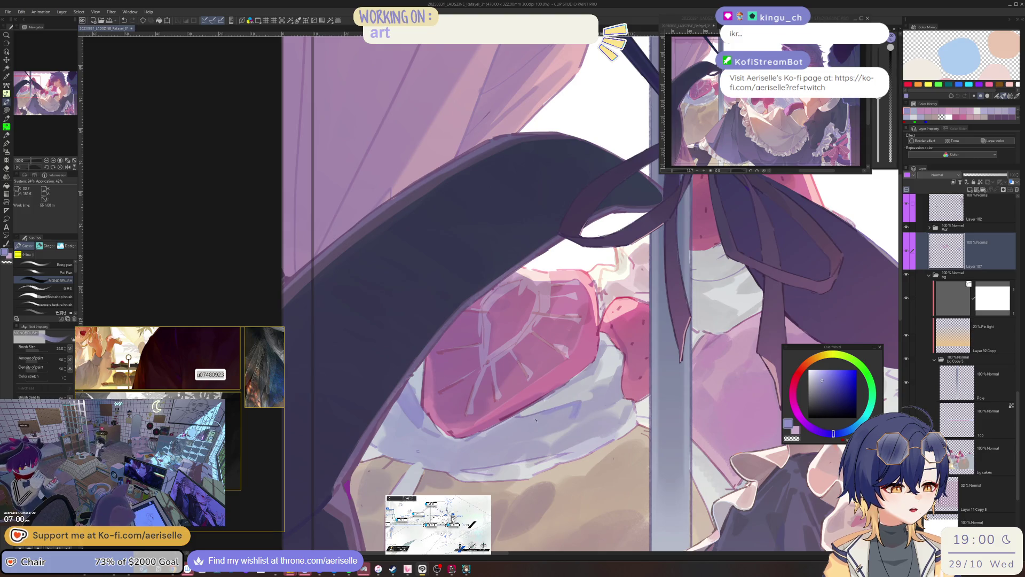
scroll(569, 416, down, 5)
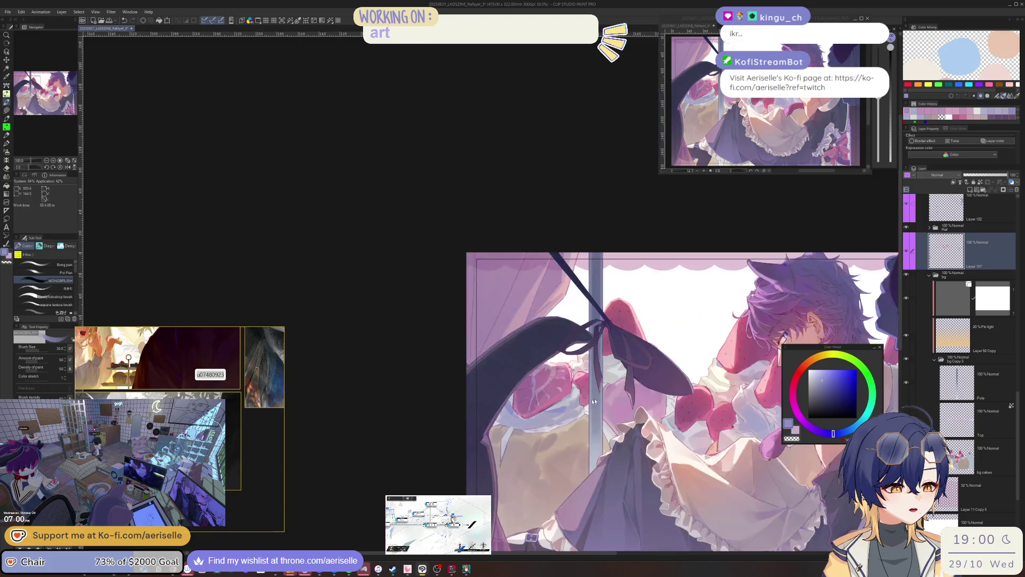
scroll(487, 395, up, 5)
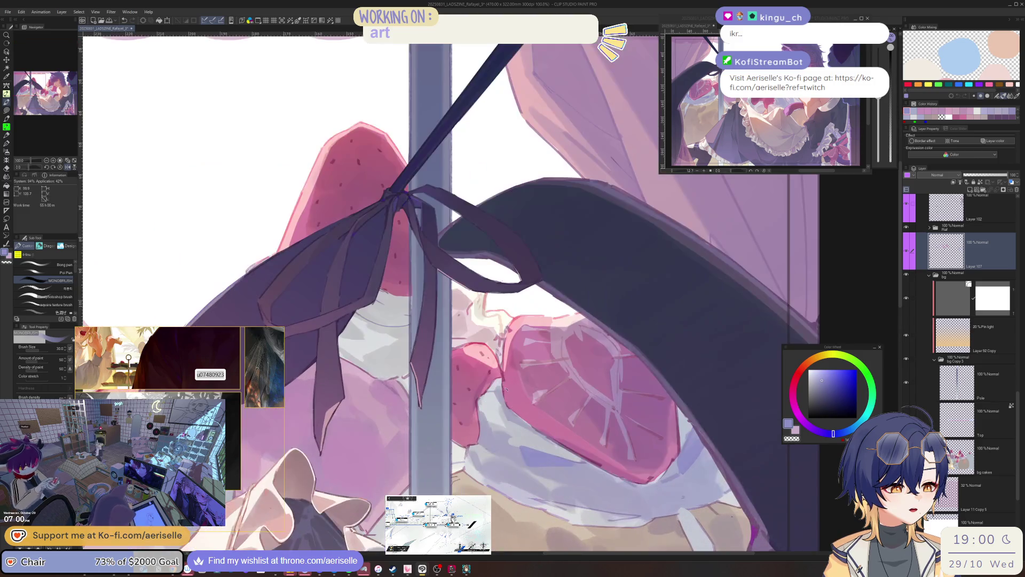
scroll(498, 394, down, 5)
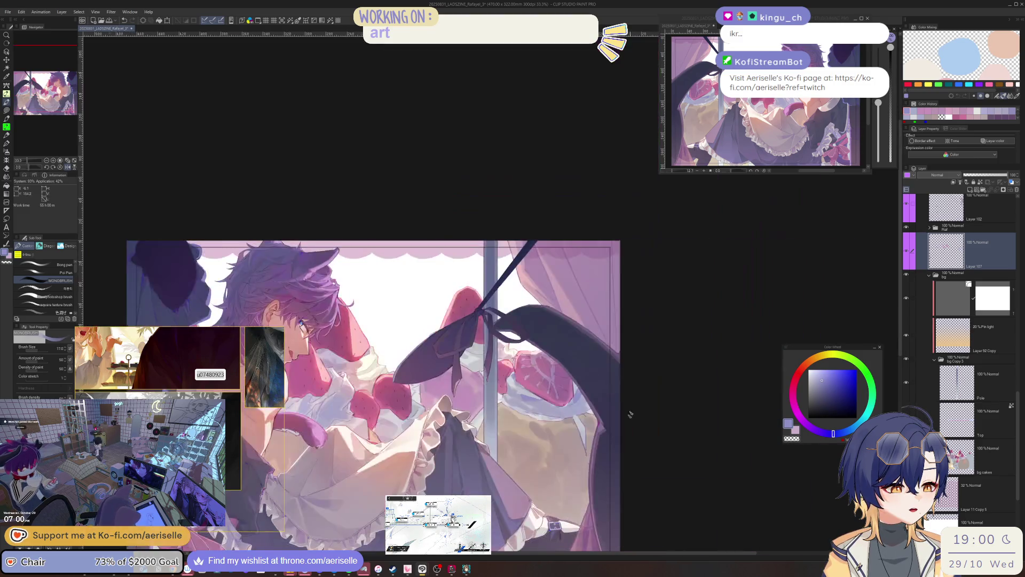
mouse_move(306, 471)
mouse_down()
mouse_move(592, 452)
mouse_move(591, 462)
mouse_up()
scroll(591, 463, up, 3)
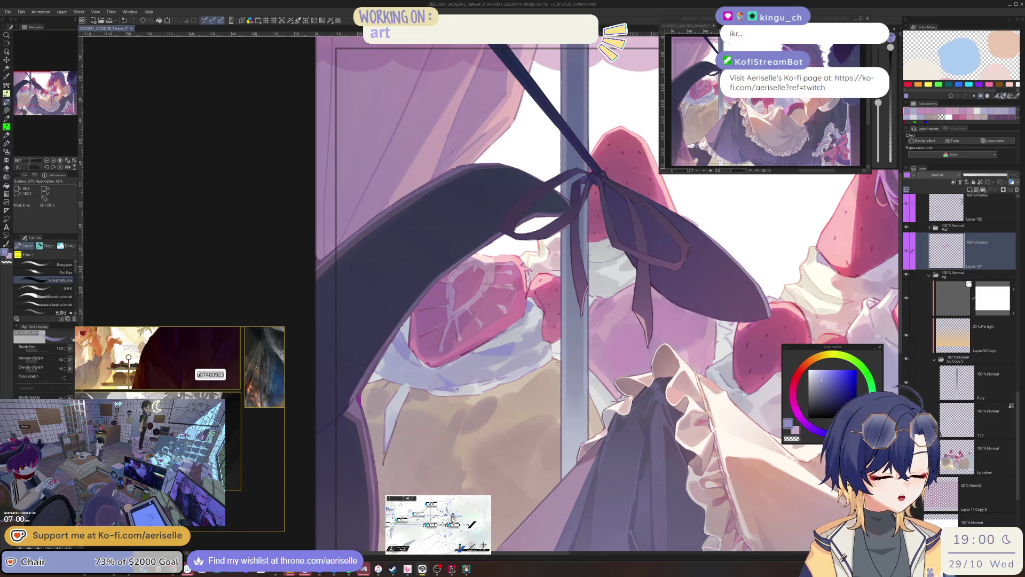
scroll(455, 392, down, 3)
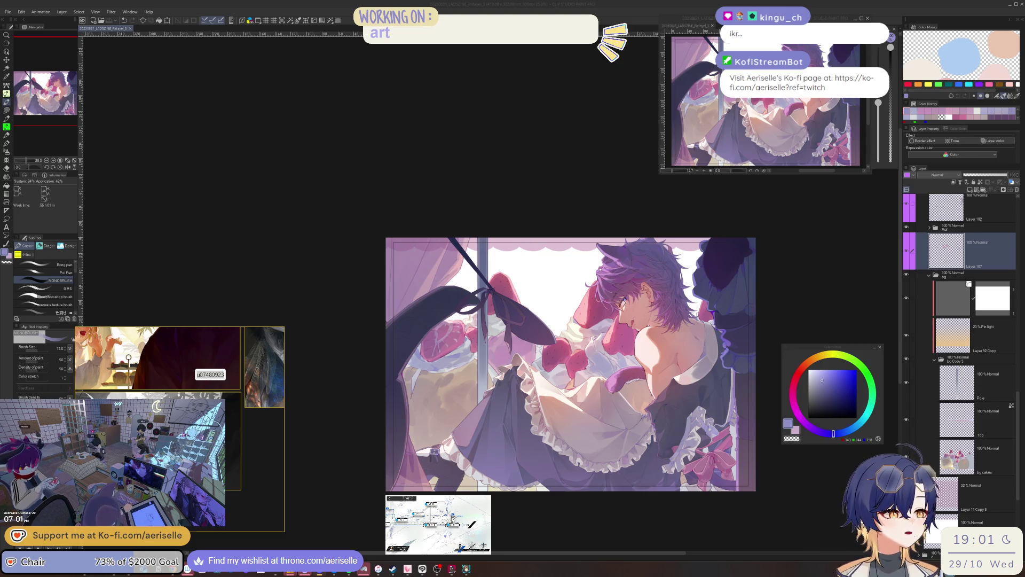
Step: Open the timelapse export preview from File > Timelapse > Export timelapse
scroll(1020, 389, up, 10)
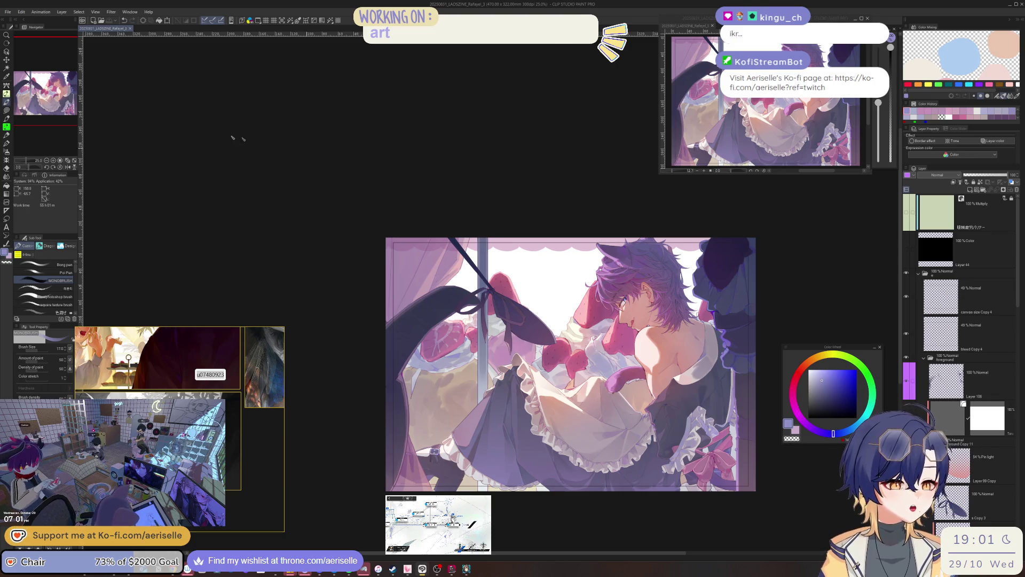
click(8, 12)
mouse_move(98, 123)
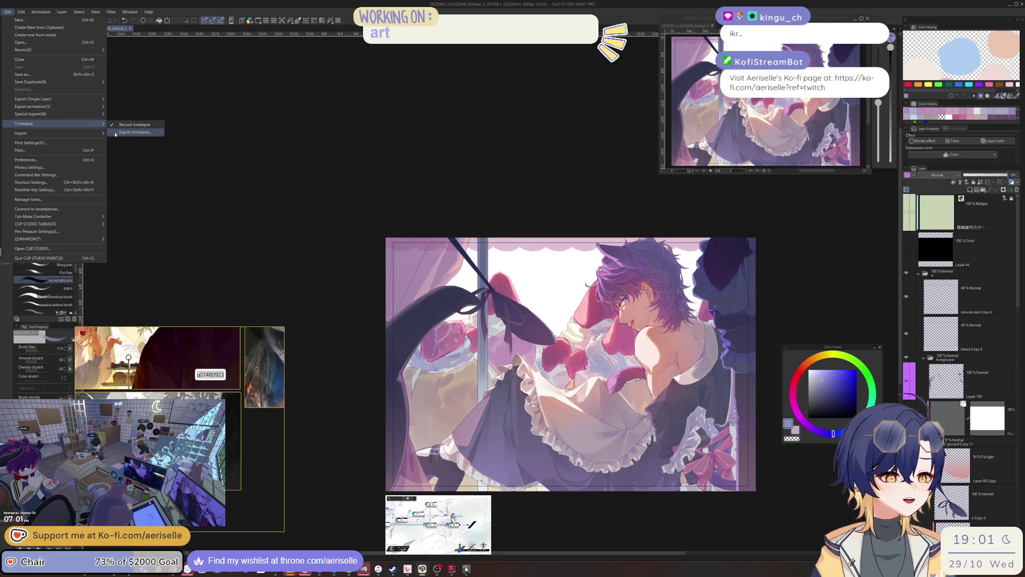
click(135, 132)
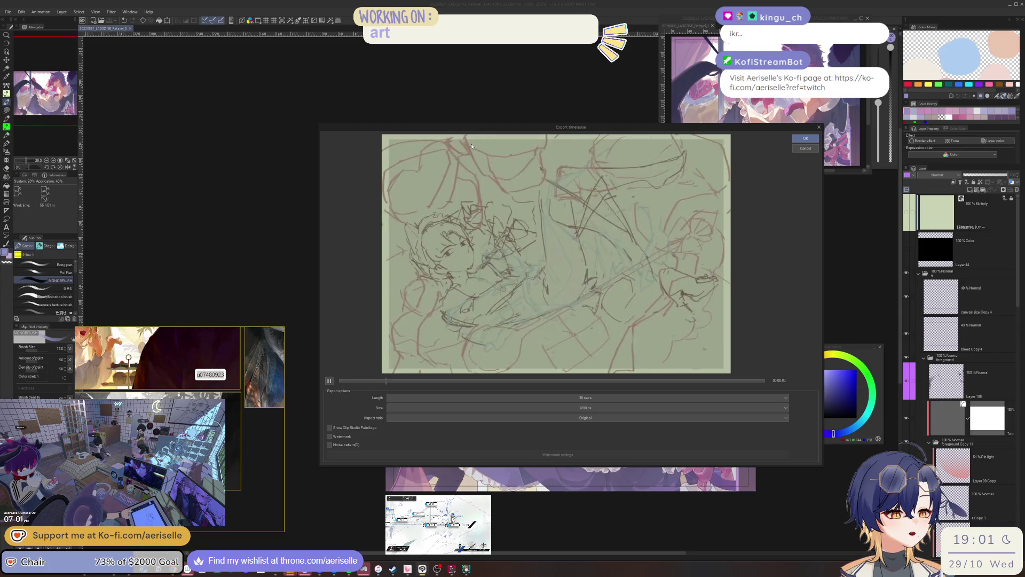
Step: Set the timelapse length to All, scrub from sketch to finished art, then cancel without exporting
click(429, 398)
click(432, 424)
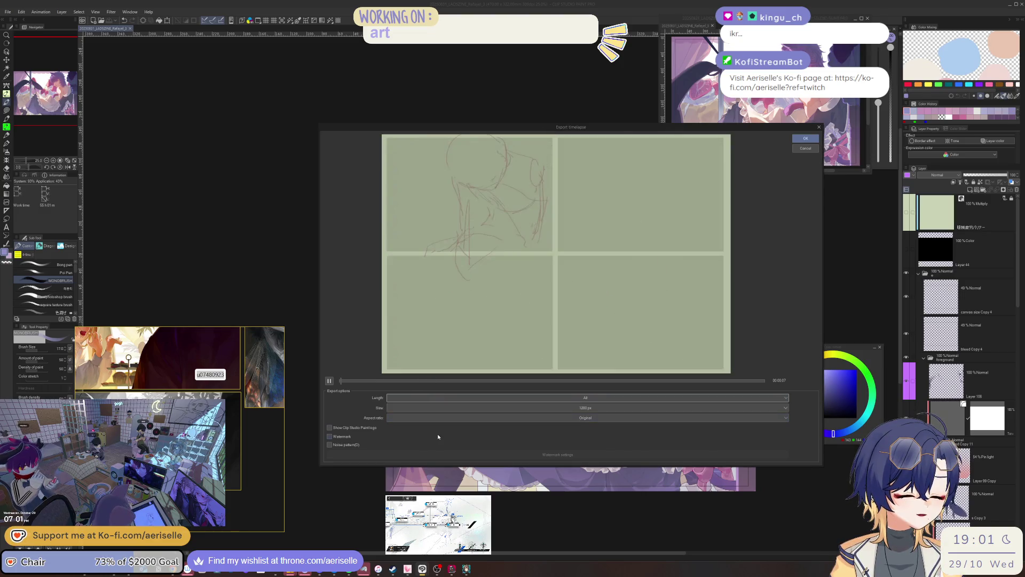
click(432, 380)
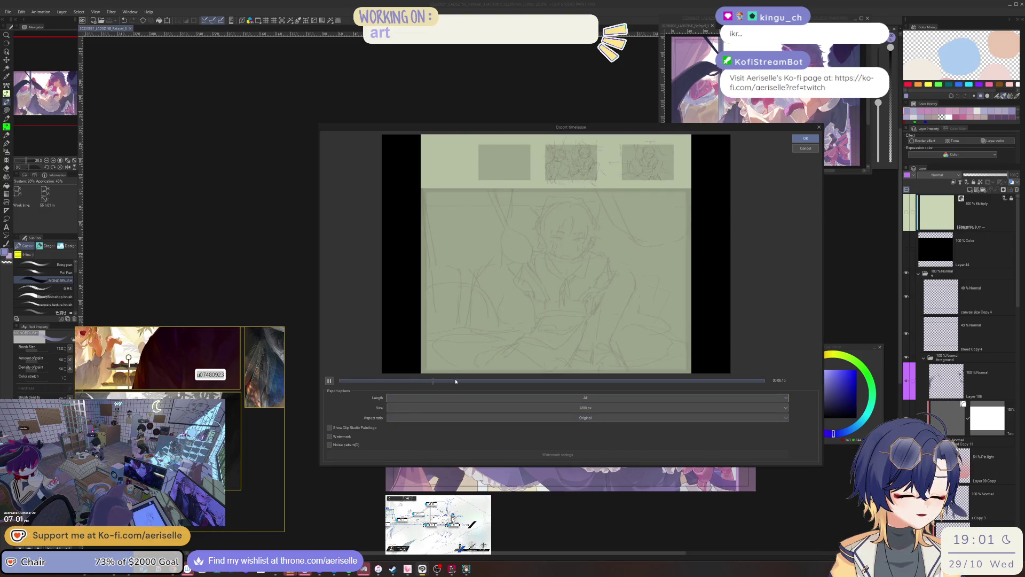
mouse_move(455, 381)
mouse_down()
mouse_move(764, 381)
mouse_move(665, 384)
mouse_up()
mouse_move(622, 390)
mouse_down()
mouse_move(508, 397)
mouse_move(733, 411)
mouse_up()
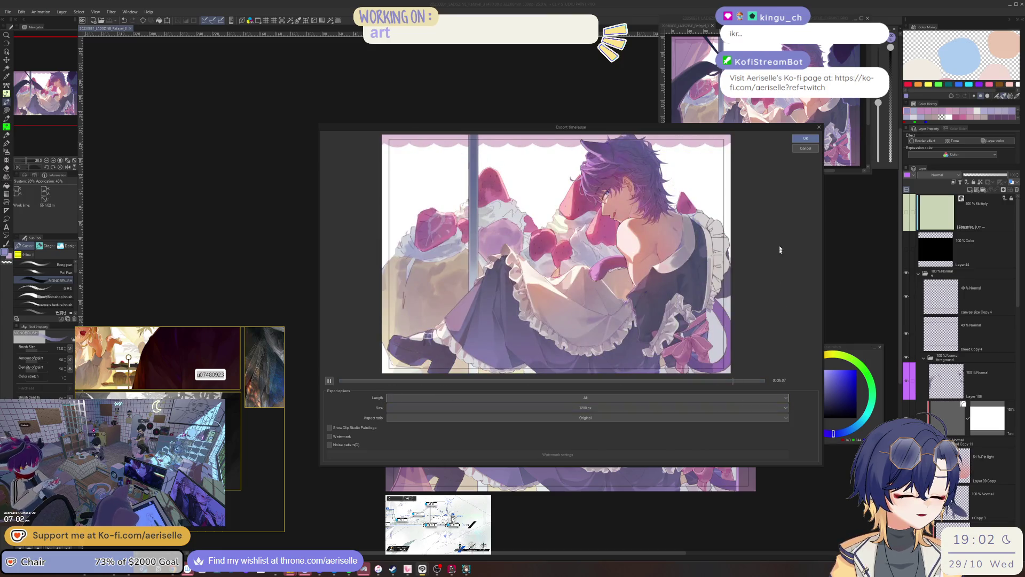
click(805, 148)
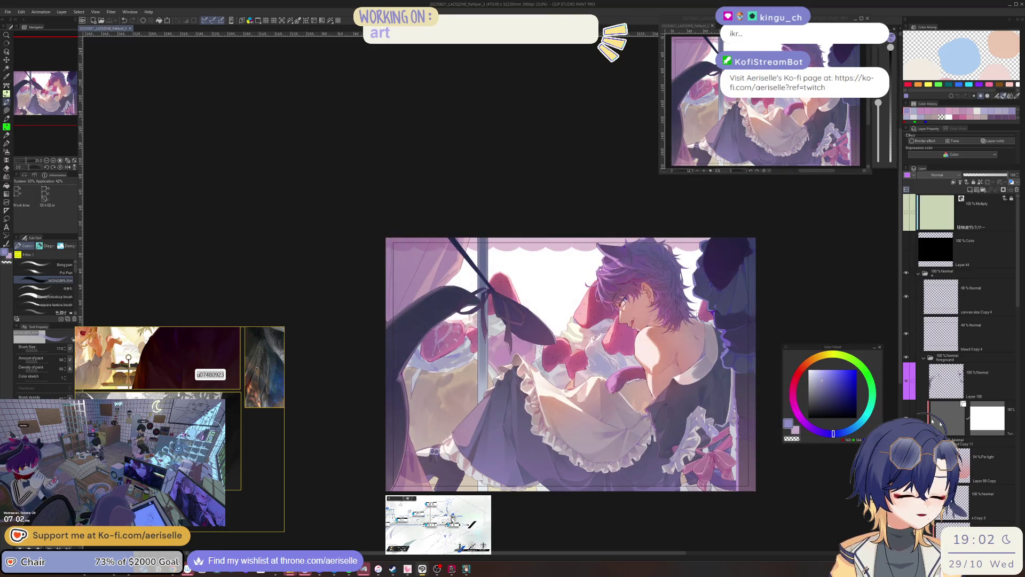
Step: Collapse layer folder e, then zoom in and pan the view slightly down over the finished illustration
click(918, 273)
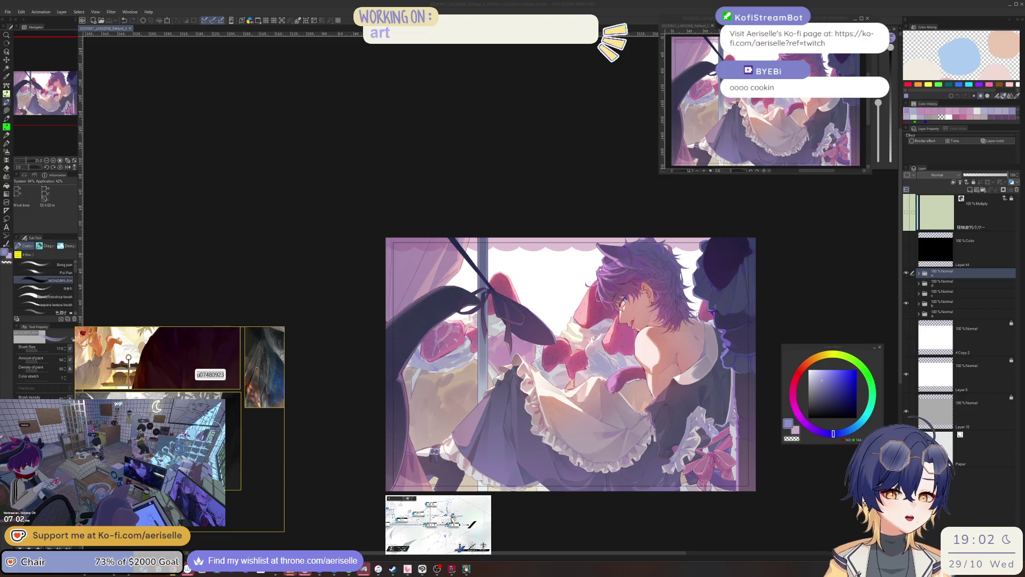
click(294, 281)
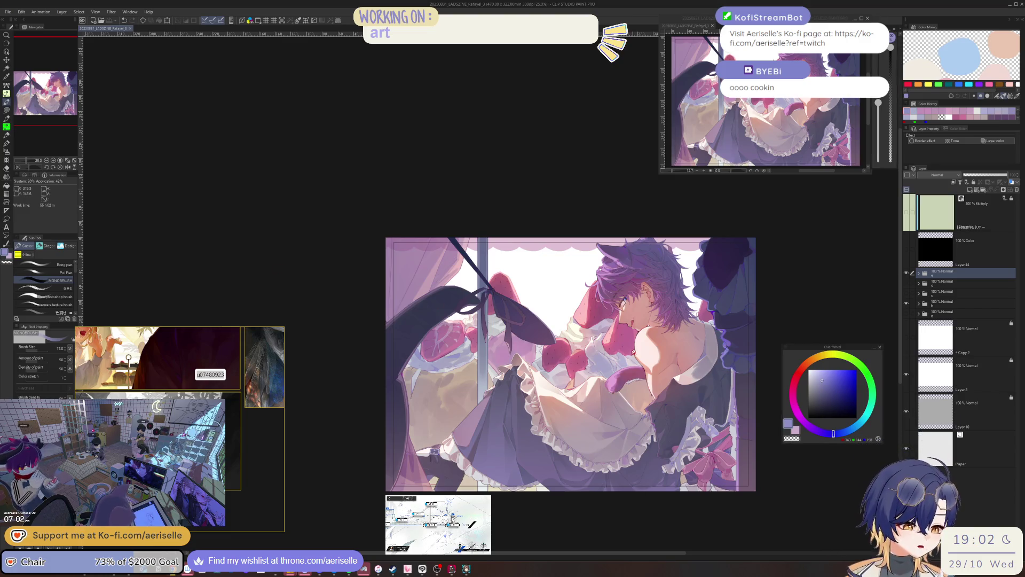
scroll(717, 454, up, 1)
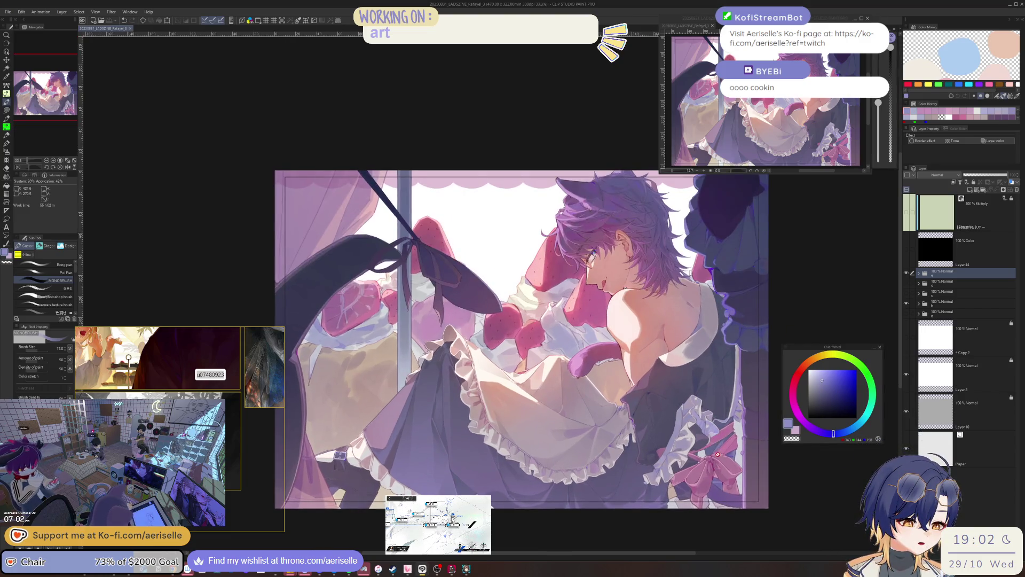
scroll(631, 459, up, 1)
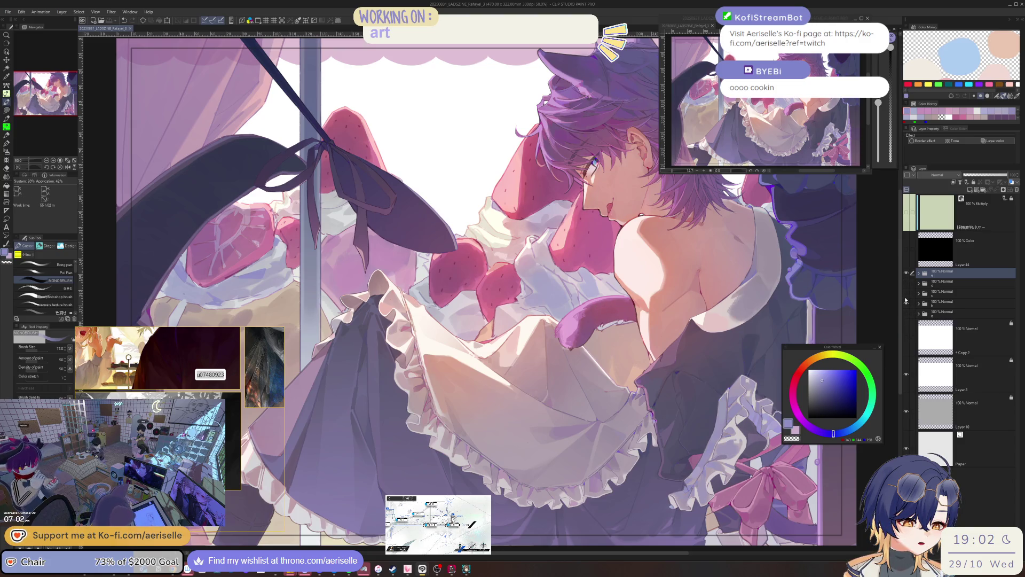
drag(678, 309, 673, 331)
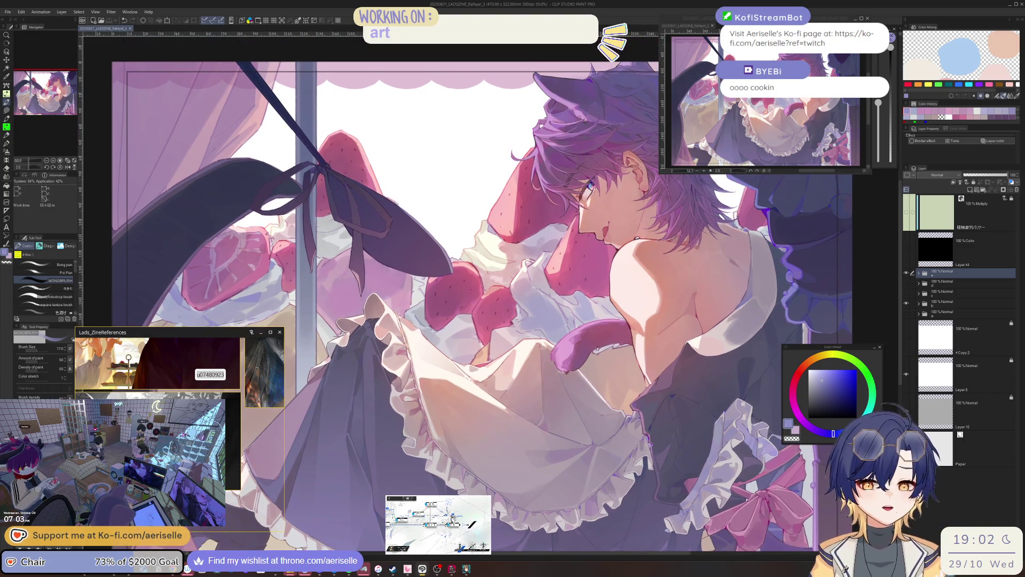